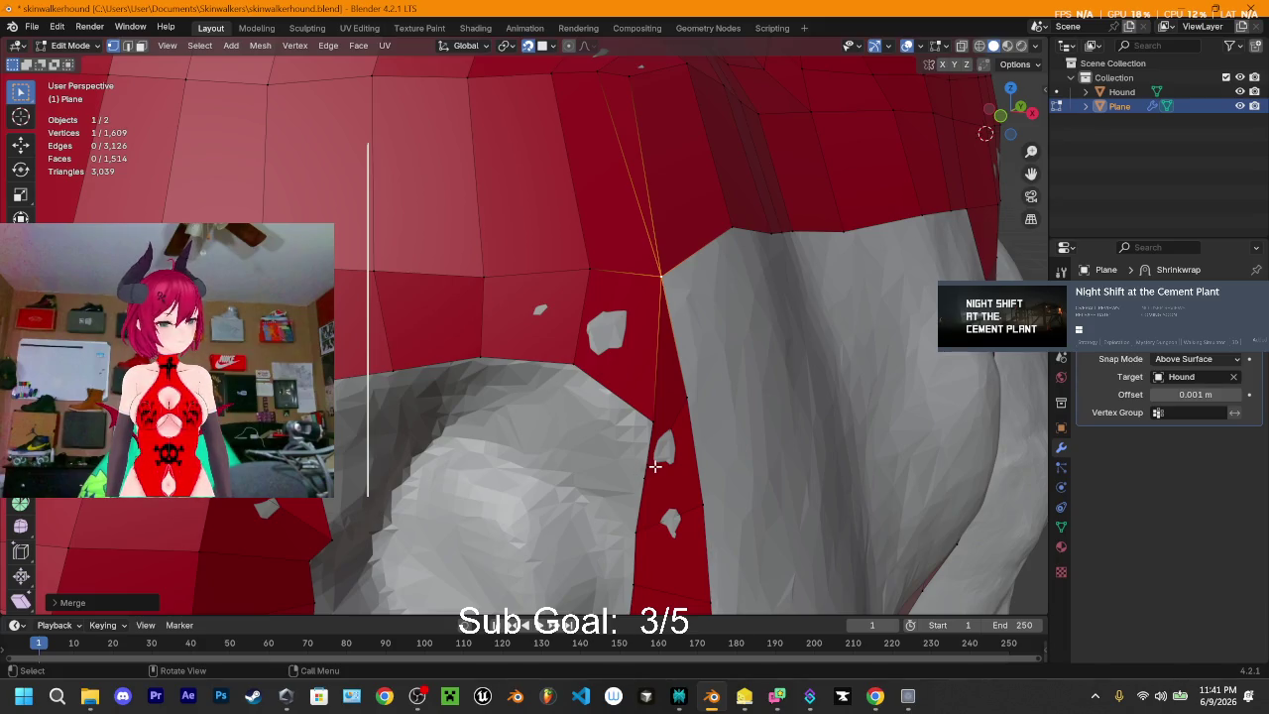
# - Select a two-vertex border edge of the plane and move it onto the grey area's edge
pyautogui.scroll(4, 634, 426)
pyautogui.scroll(-4, 603, 370)
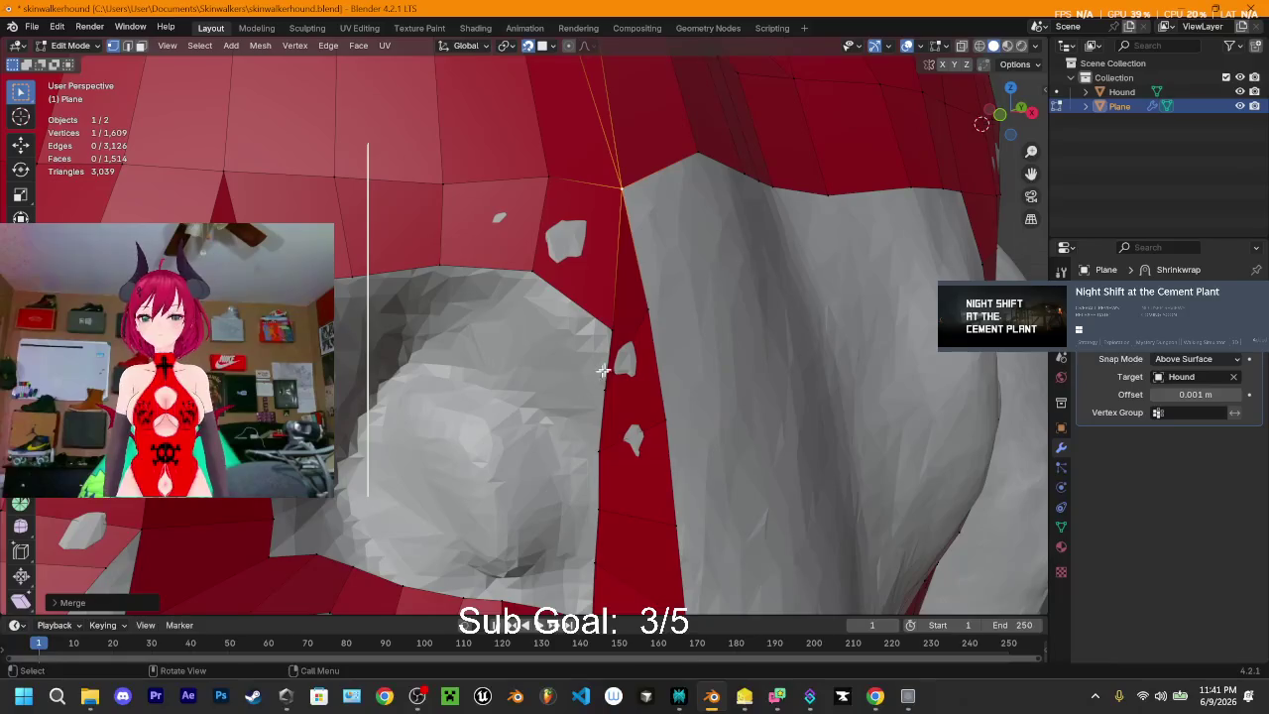
pyautogui.scroll(2, 645, 312)
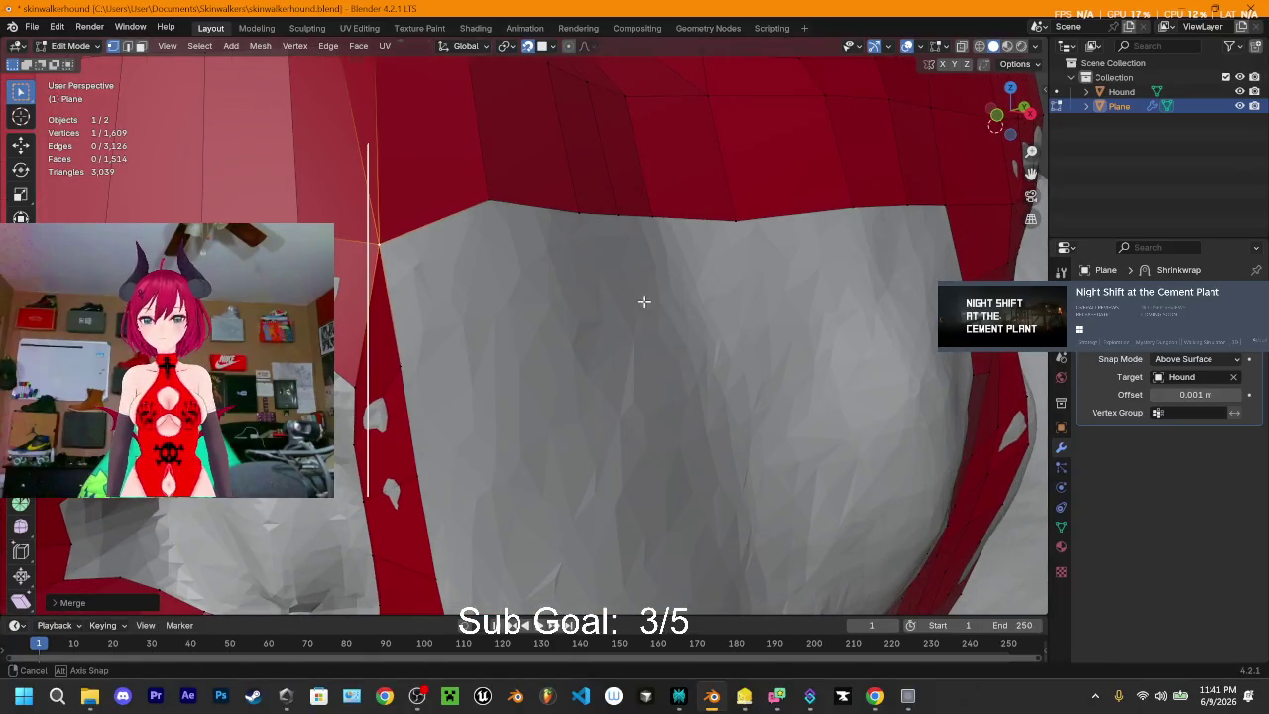
pyautogui.click(401, 365)
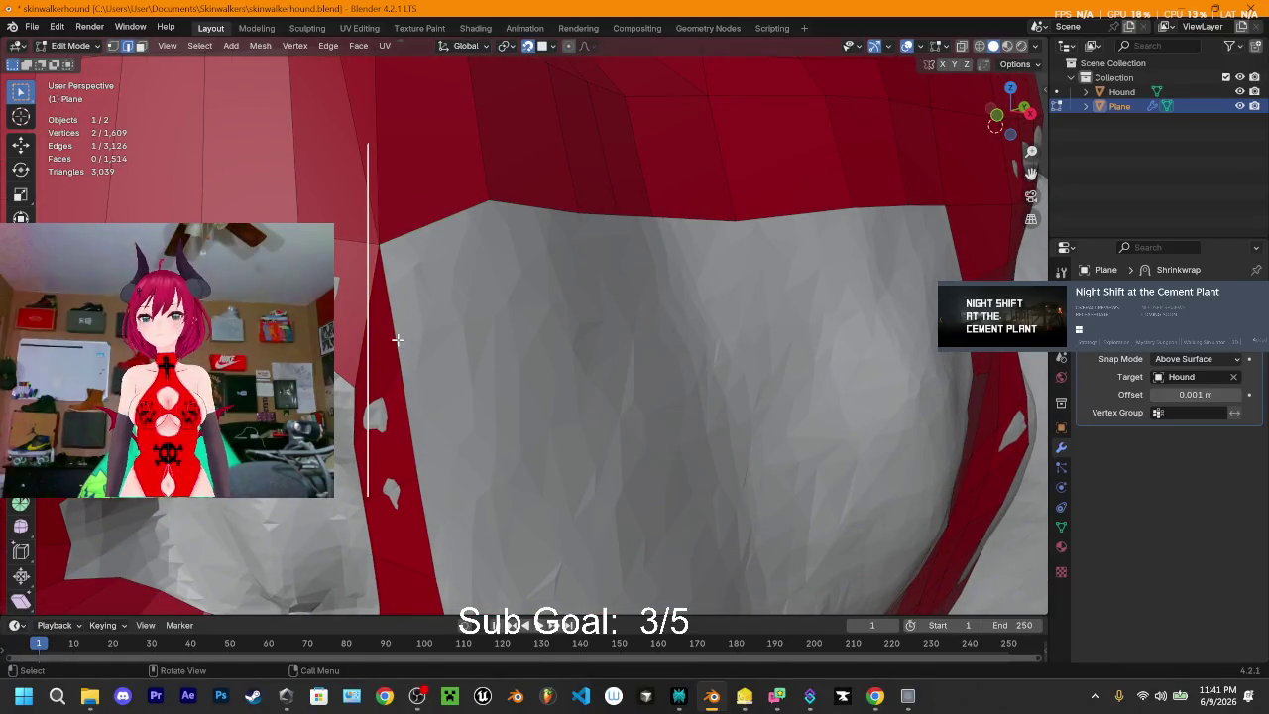
pyautogui.keyDown('shift'); pyautogui.click(395, 338); pyautogui.keyUp('shift')
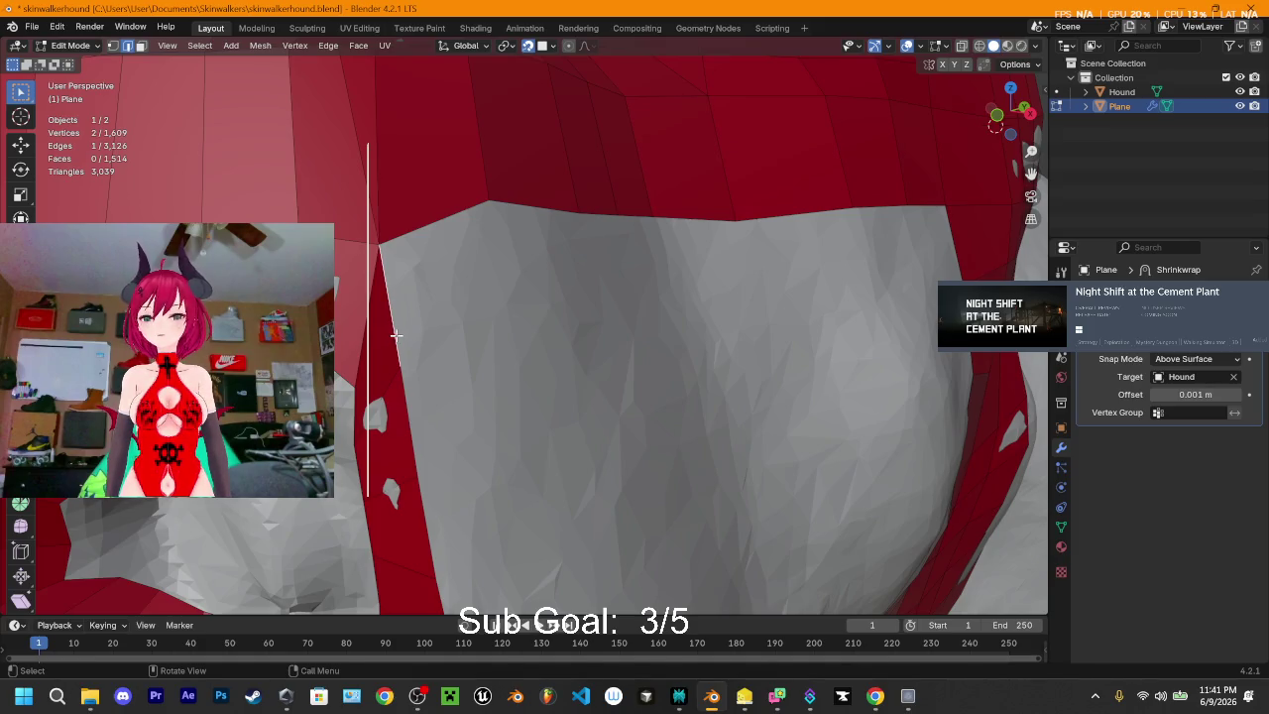
pyautogui.press('g')
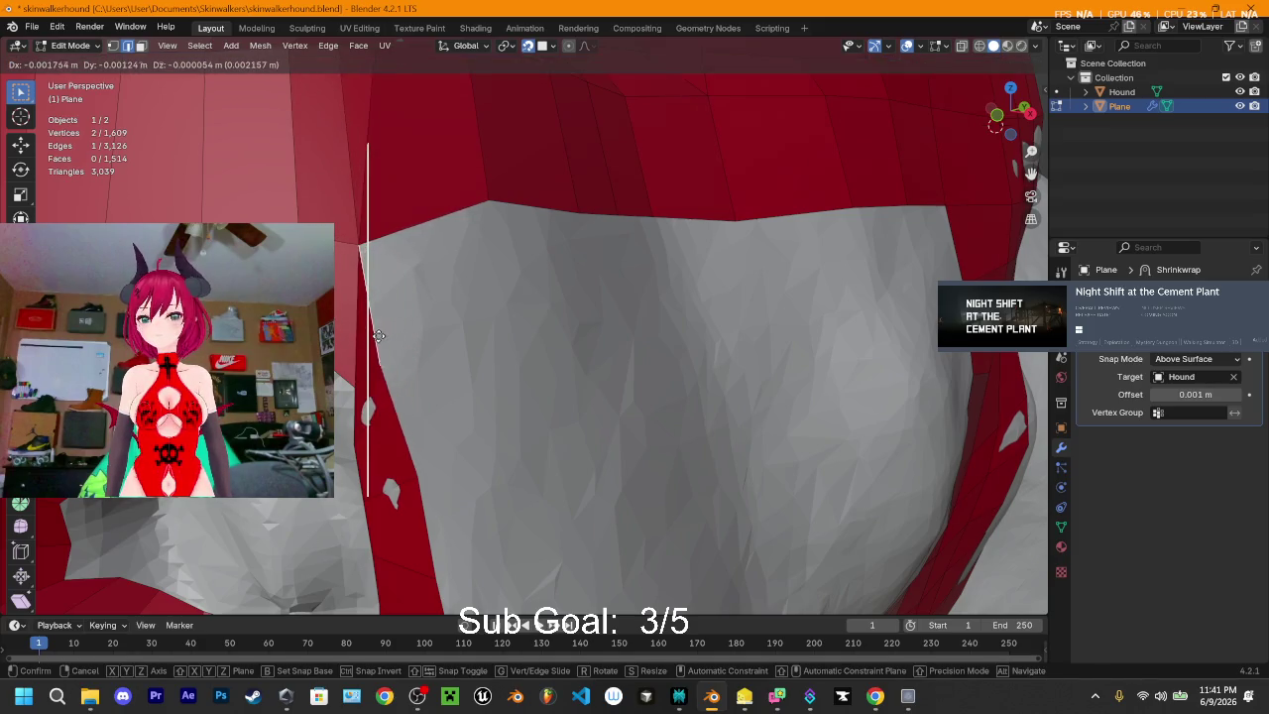
pyautogui.click(385, 336)
# - Extrude the edge rightward seven times, building a strip of faces across the top edge
pyautogui.press('e')
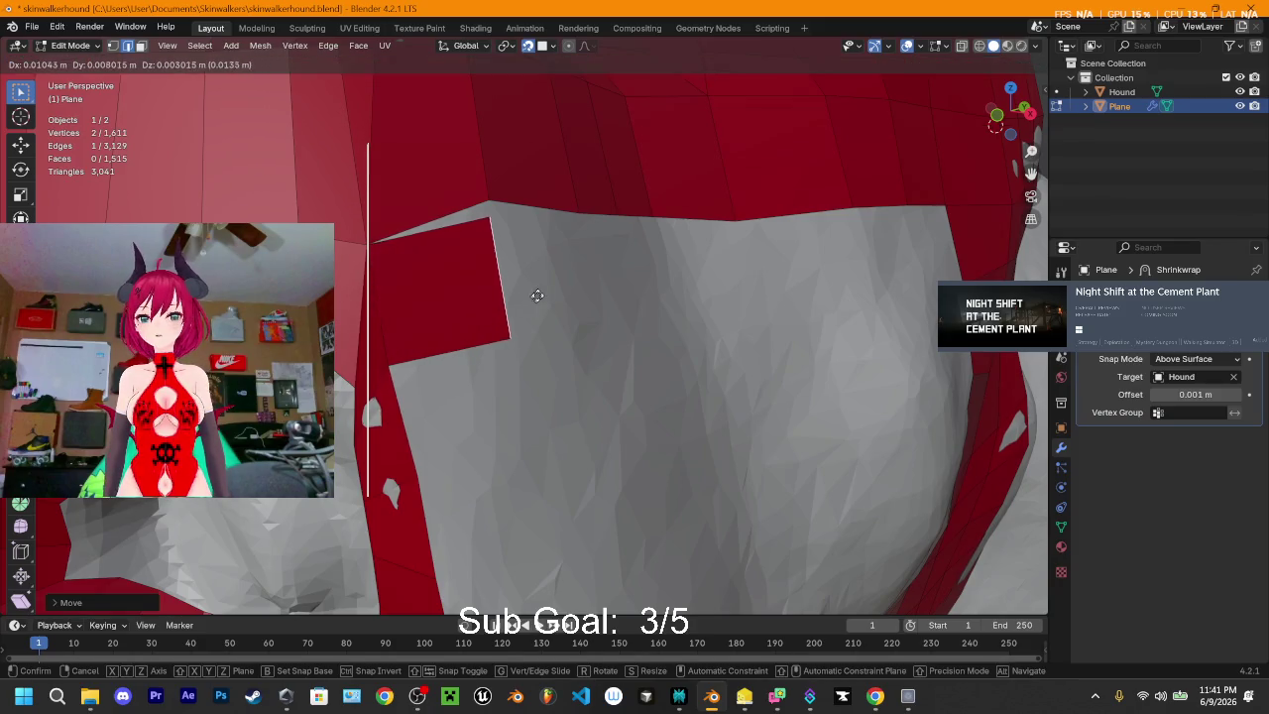
pyautogui.click(536, 297)
pyautogui.scroll(-2, 537, 328)
pyautogui.scroll(-1, 511, 359)
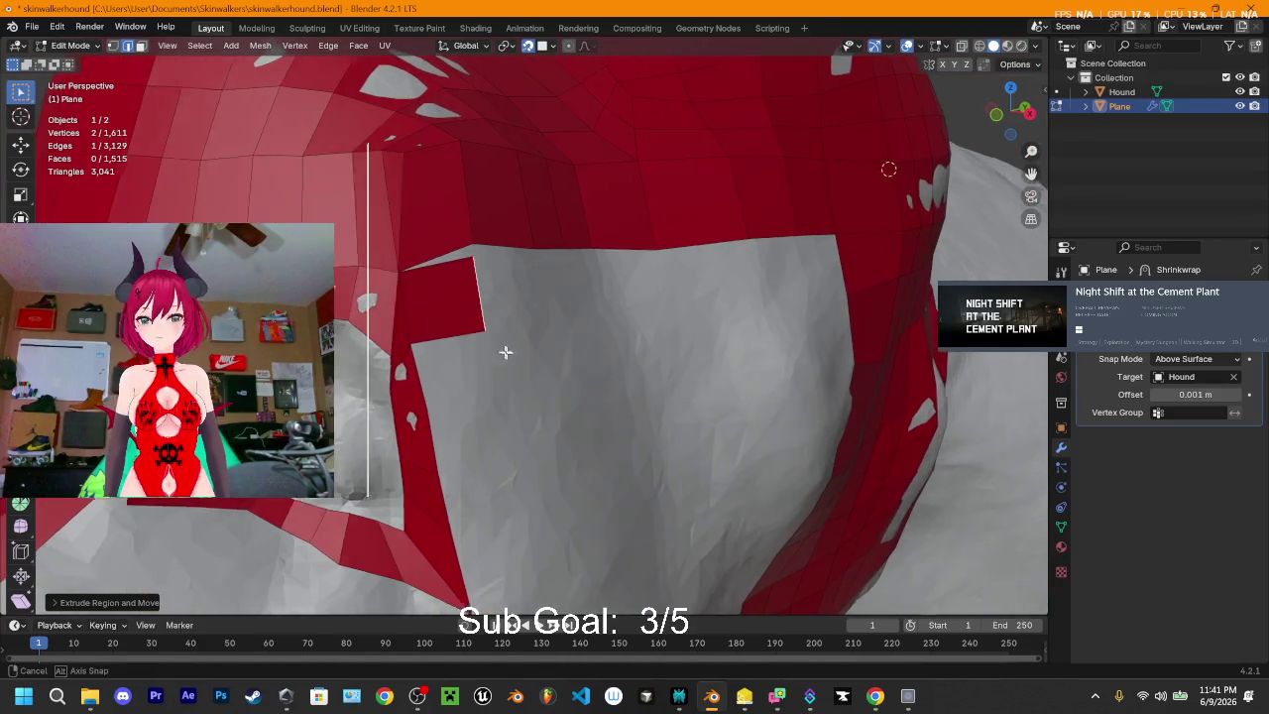
pyautogui.scroll(-1, 486, 337)
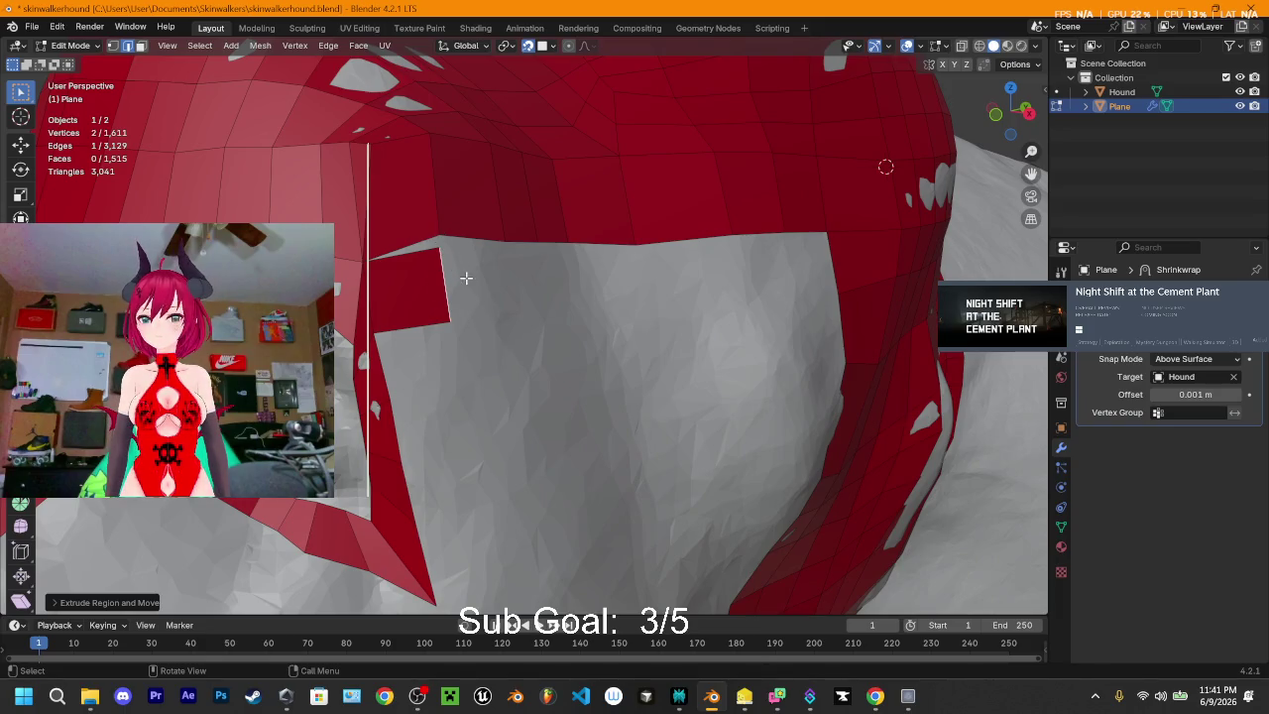
pyautogui.press('e')
pyautogui.click(580, 271)
pyautogui.press('e')
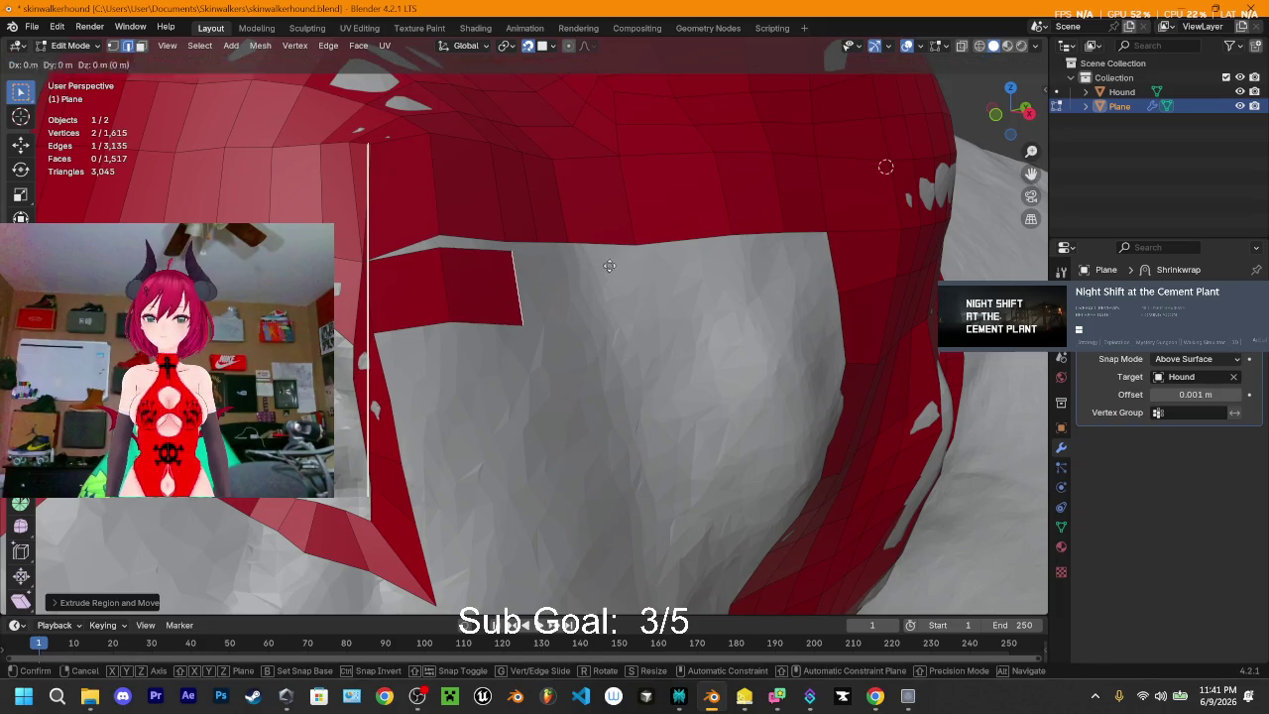
pyautogui.click(643, 270)
pyautogui.press('e')
pyautogui.click(674, 270)
pyautogui.press('e')
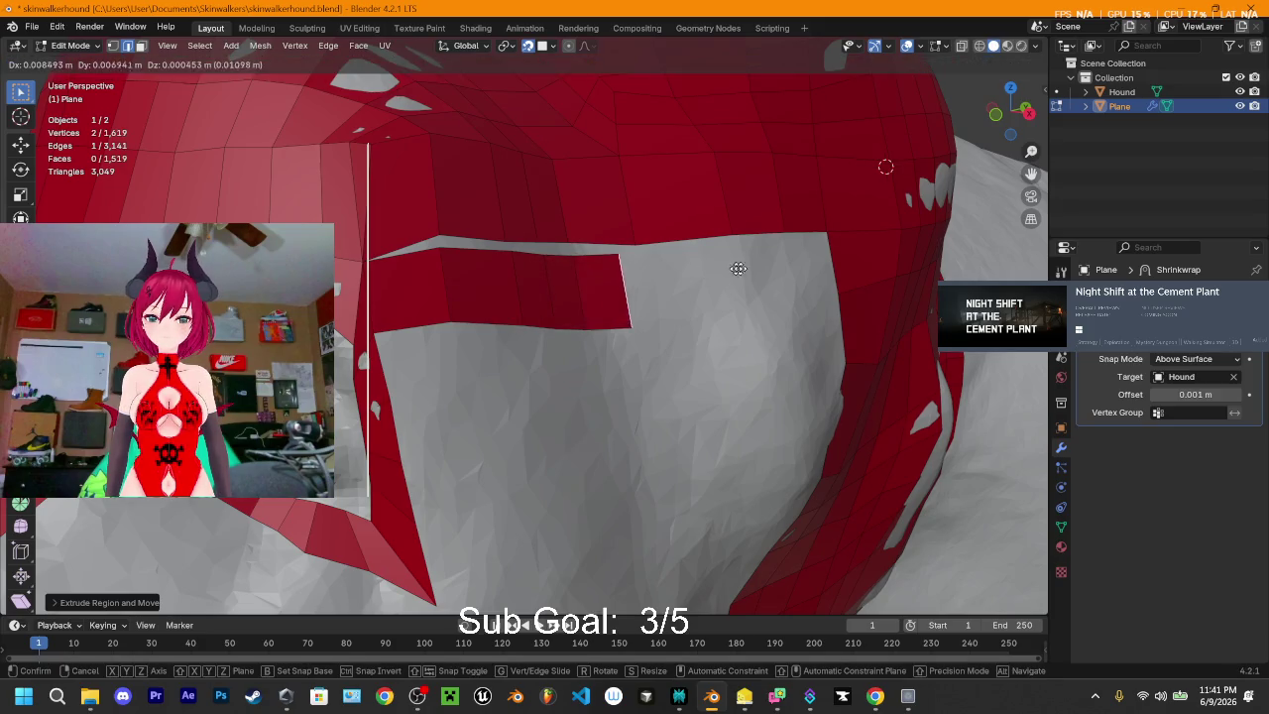
pyautogui.click(767, 270)
pyautogui.press('e')
pyautogui.click(823, 273)
pyautogui.press('e')
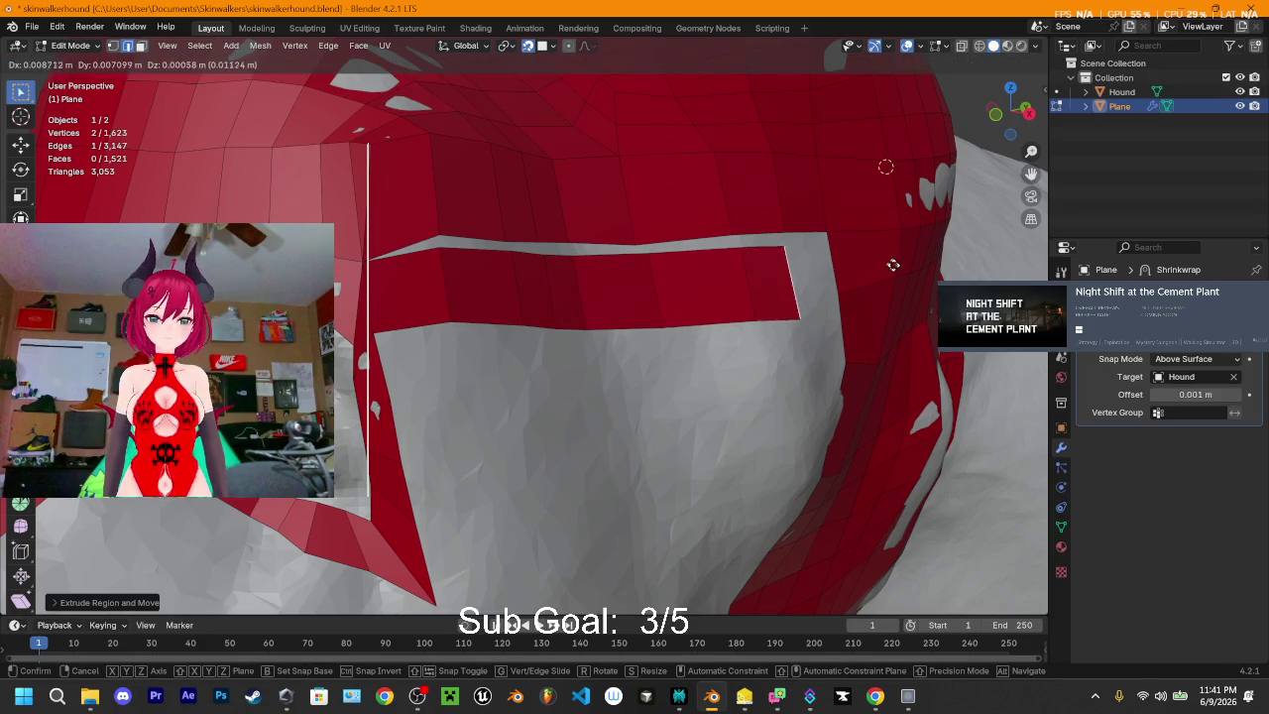
pyautogui.click(902, 260)
# - Merge the strip's first upper vertices into the plane above, pair by pair, at center
pyautogui.moveTo(902, 258); pyautogui.dragTo(685, 275, button='middle')
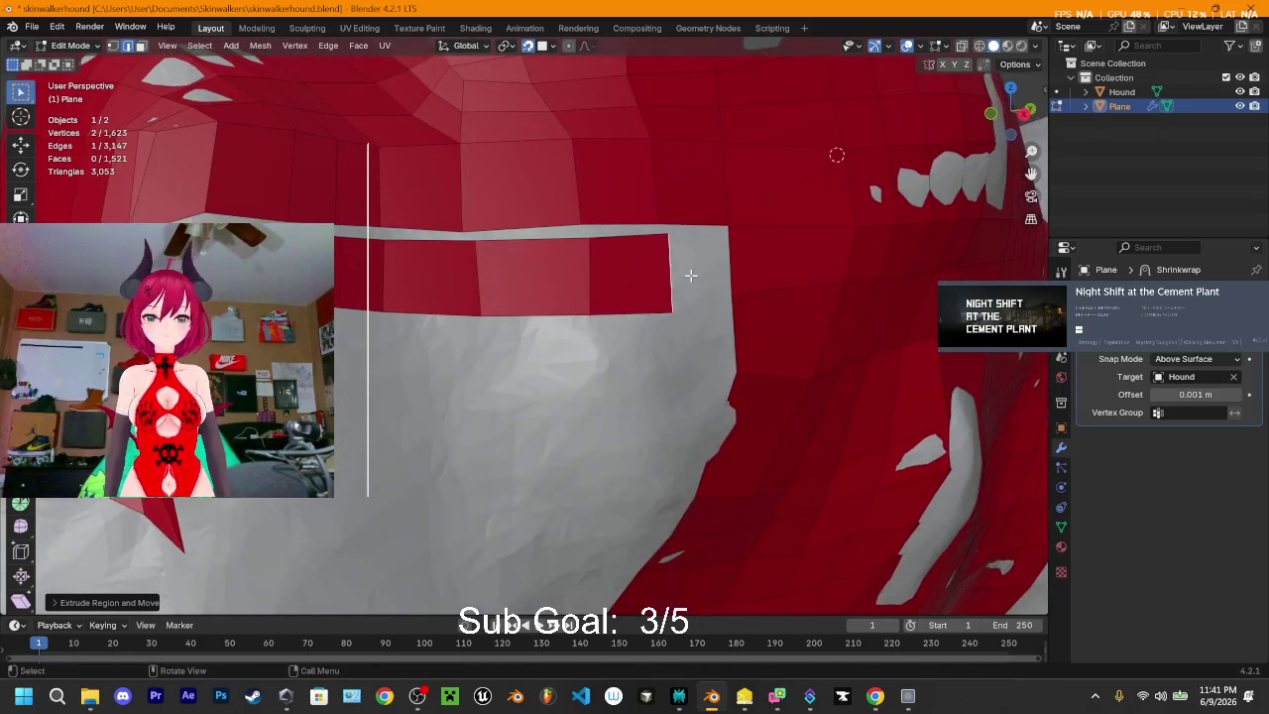
pyautogui.keyDown('shift'); pyautogui.click(206, 216); pyautogui.keyUp('shift')
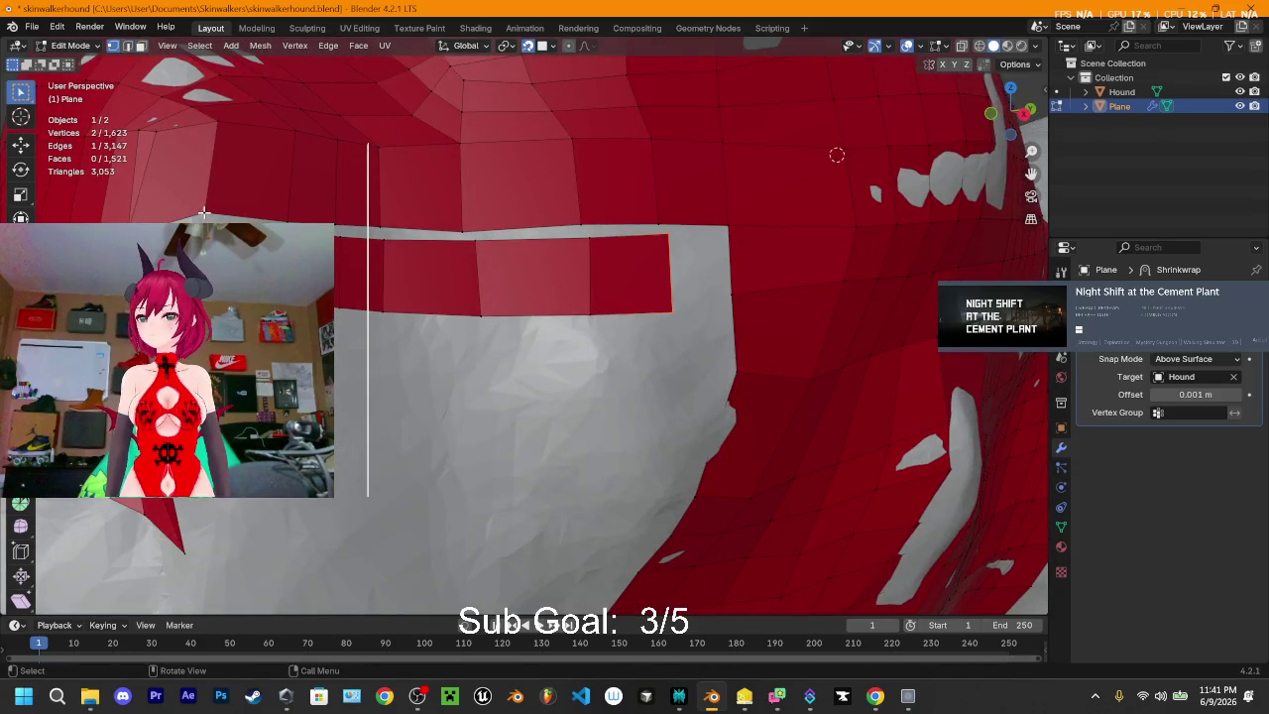
pyautogui.press('m')
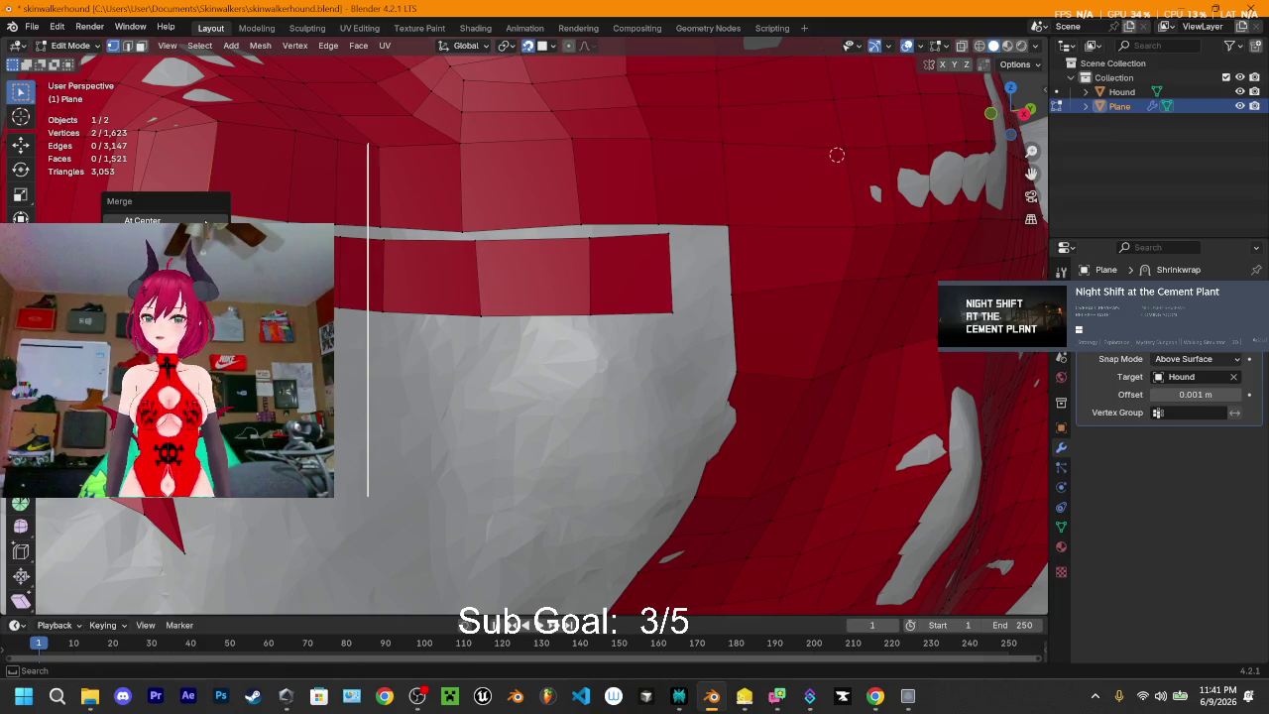
pyautogui.click(204, 216)
pyautogui.press('m')
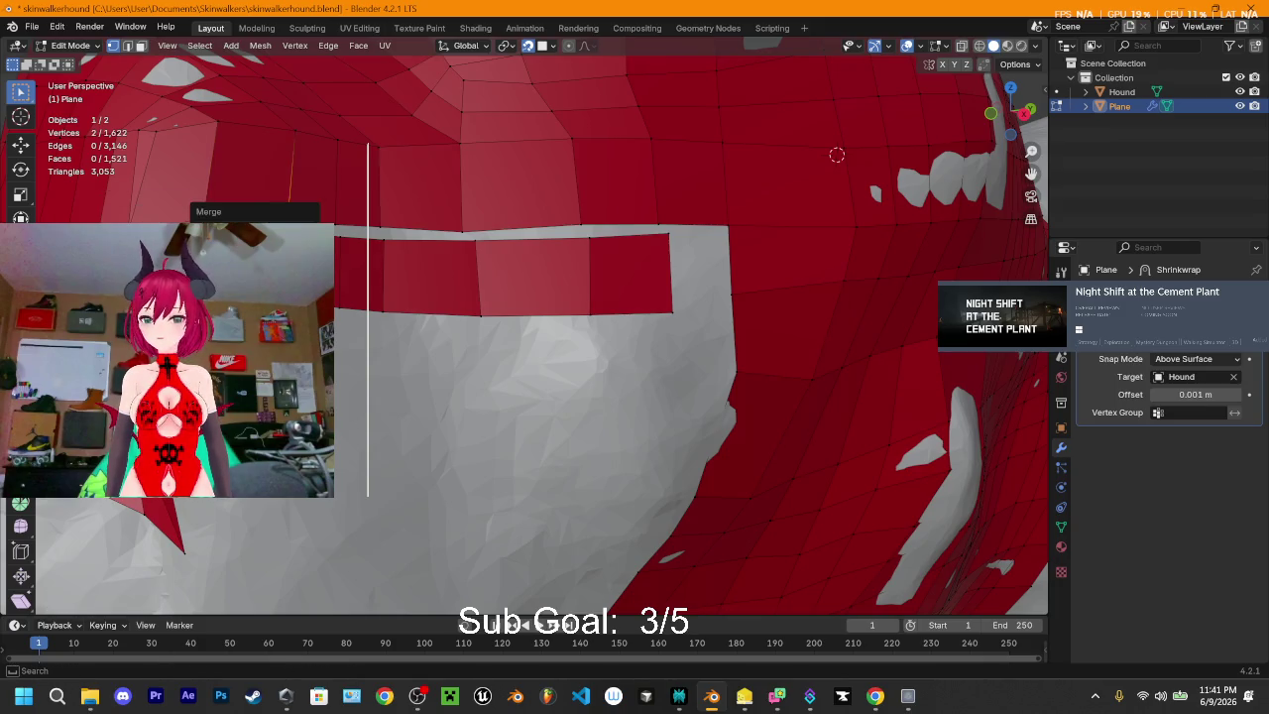
pyautogui.click(203, 217)
pyautogui.press('m')
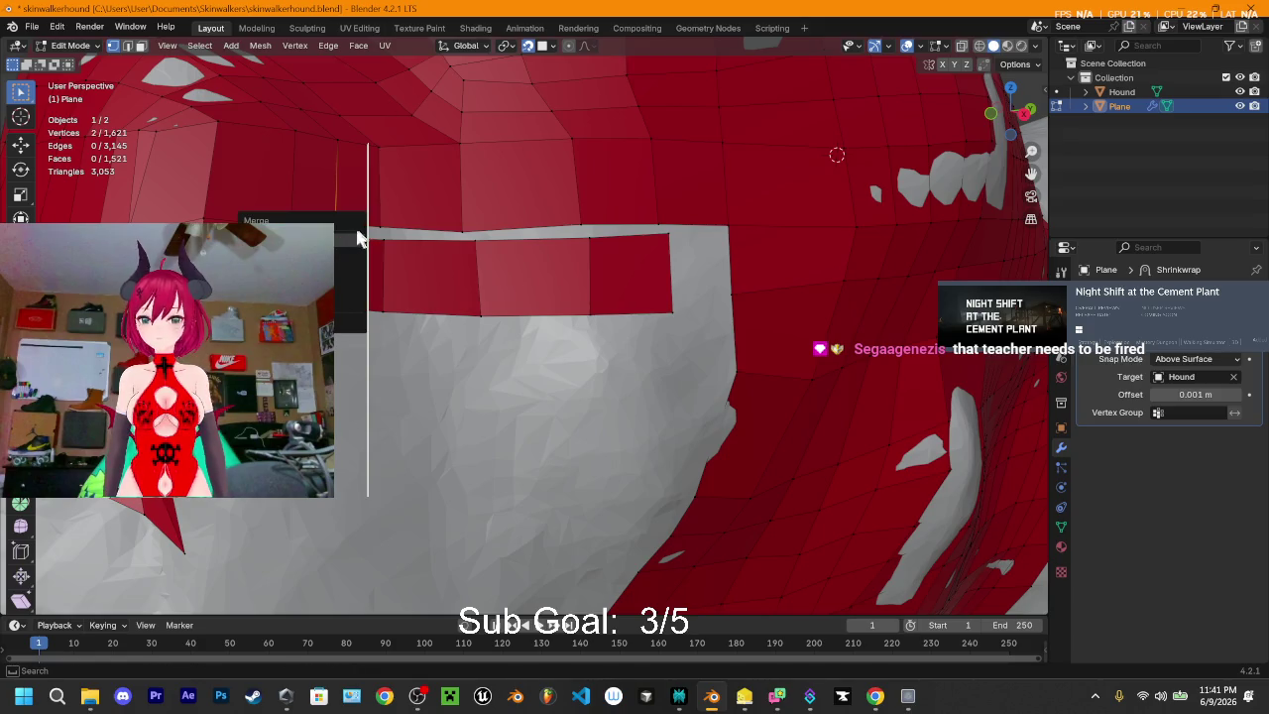
pyautogui.click(362, 228)
pyautogui.press('m')
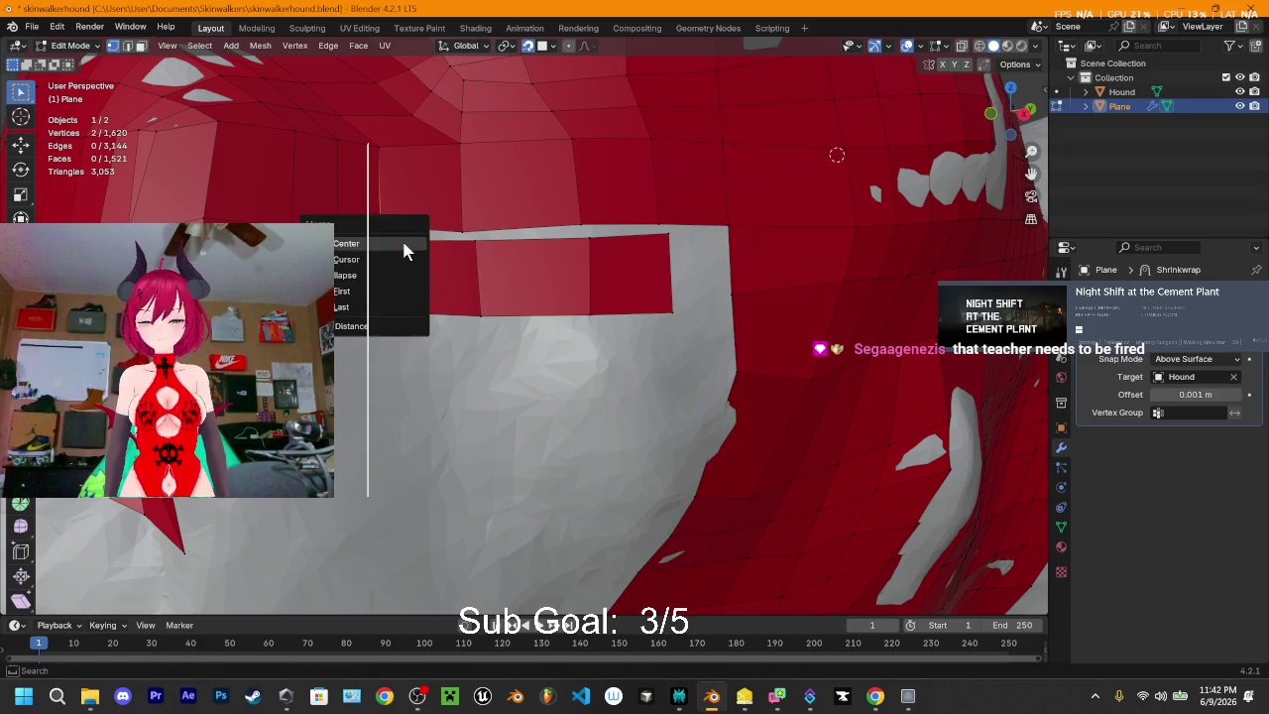
pyautogui.click(401, 237)
pyautogui.press('m')
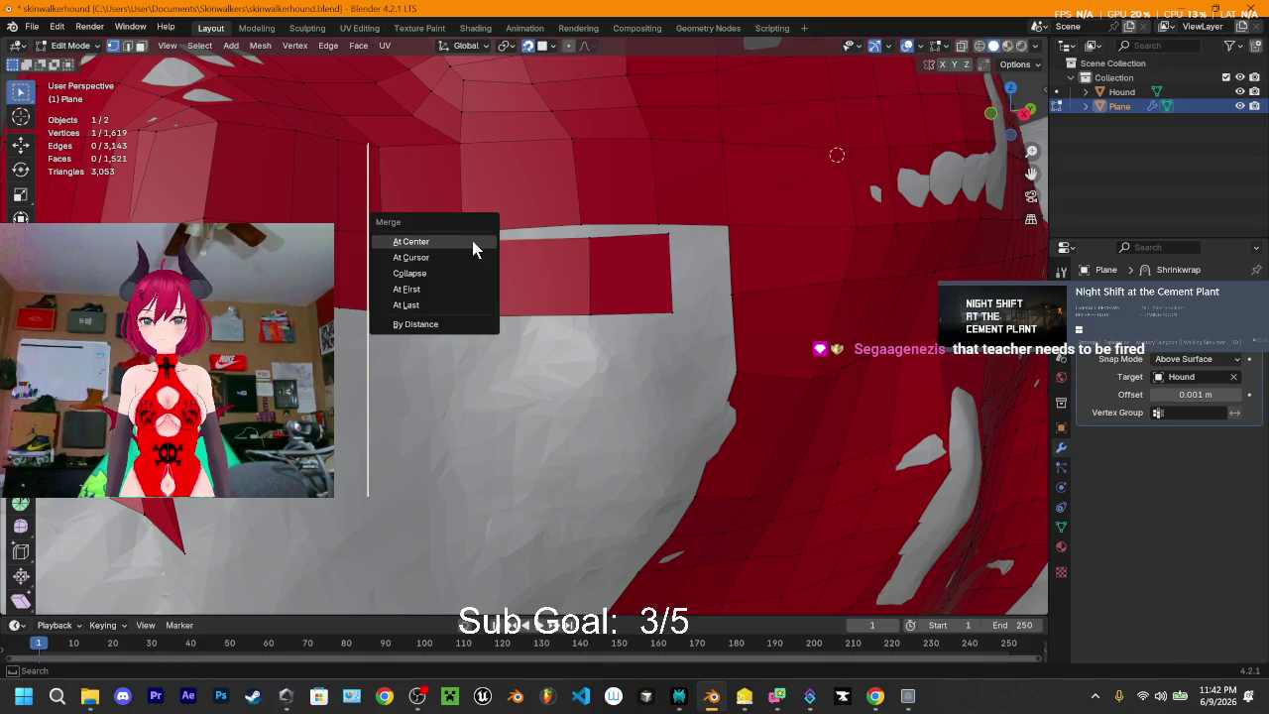
pyautogui.click(472, 240)
# - Weld the strip's remaining upper vertices to their matching vertices above
pyautogui.keyDown('shift'); pyautogui.click(470, 237); pyautogui.keyUp('shift')
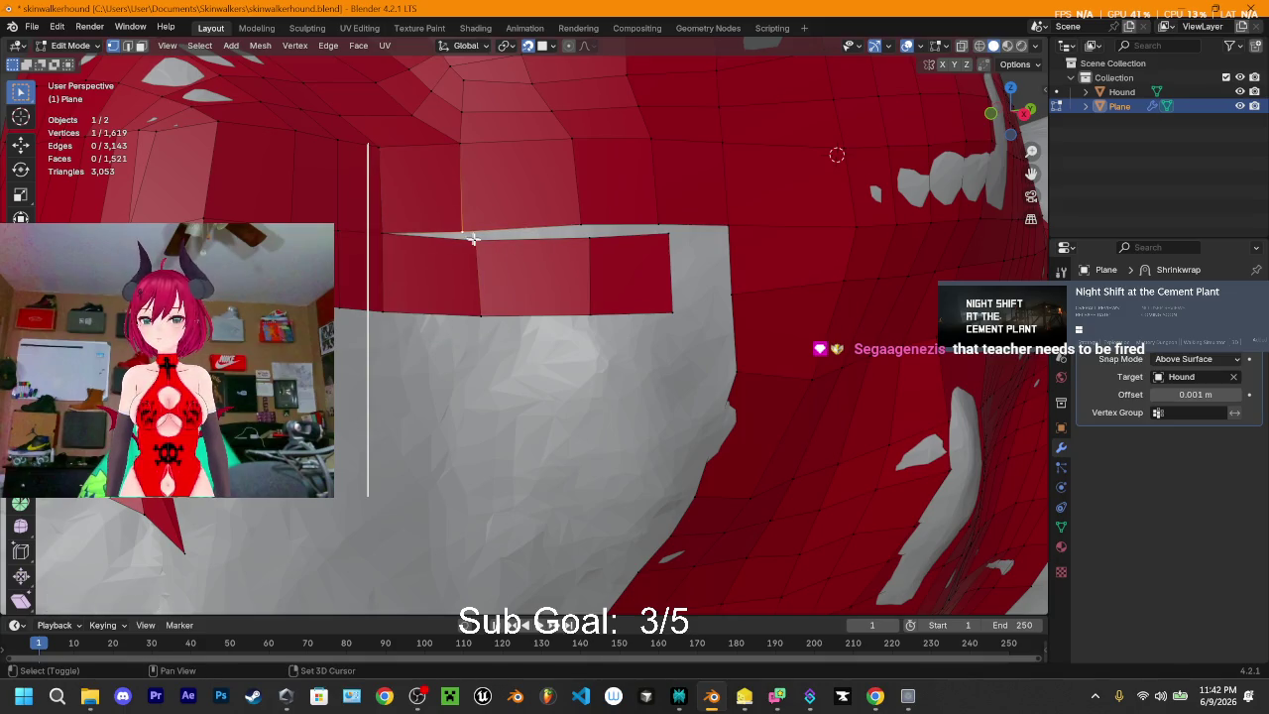
pyautogui.press('m')
pyautogui.click(472, 234)
pyautogui.keyDown('shift'); pyautogui.click(583, 234); pyautogui.keyUp('shift')
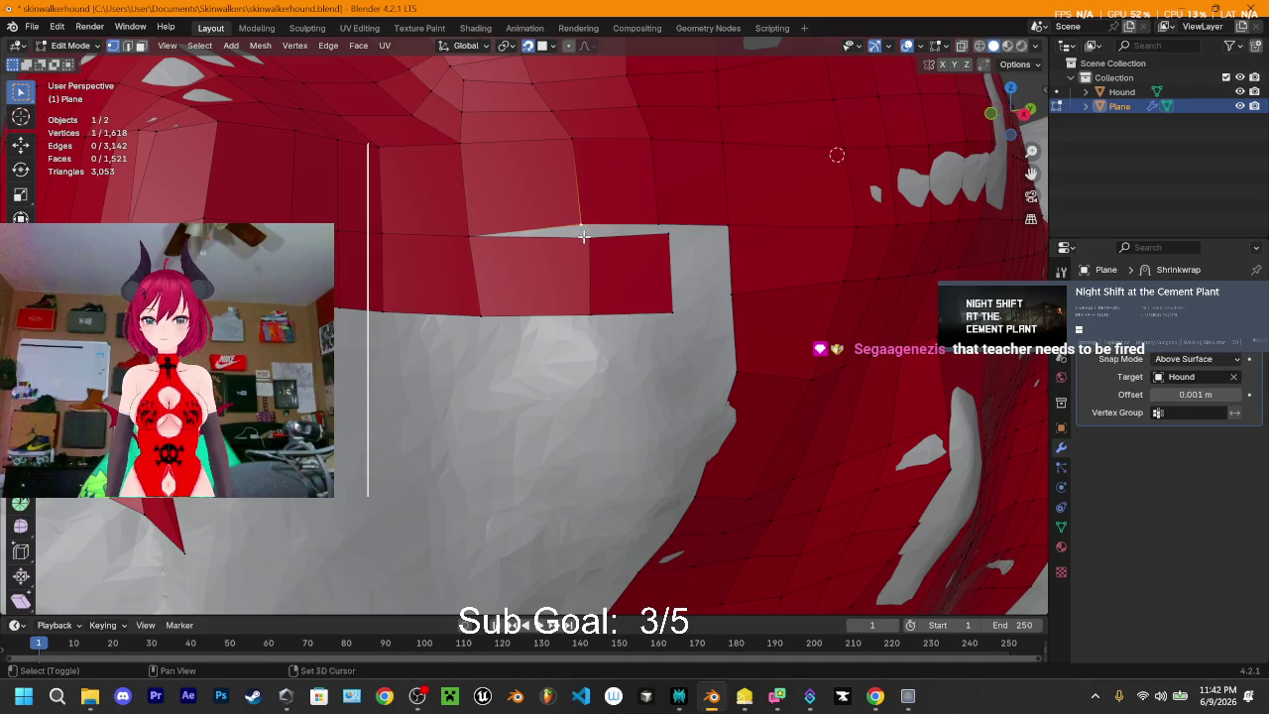
pyautogui.press('m')
pyautogui.click(583, 234)
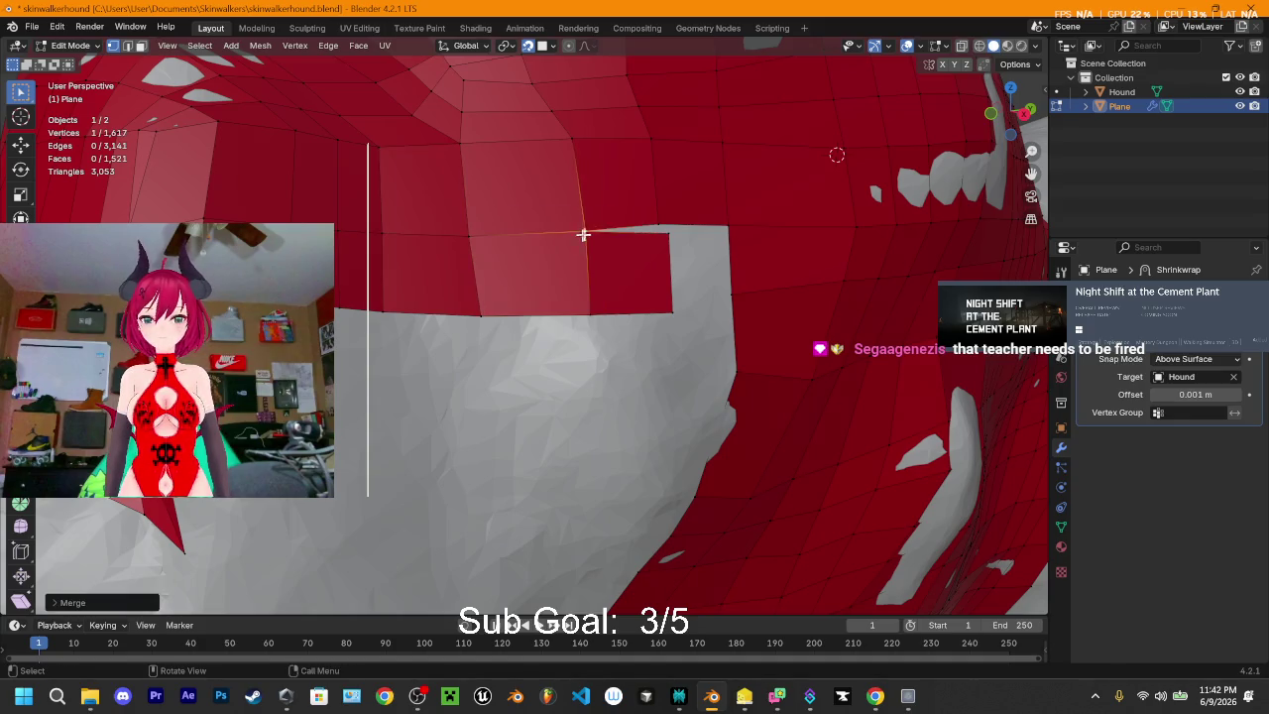
pyautogui.keyDown('shift'); pyautogui.click(665, 232); pyautogui.keyUp('shift')
pyautogui.press('m')
pyautogui.click(672, 239)
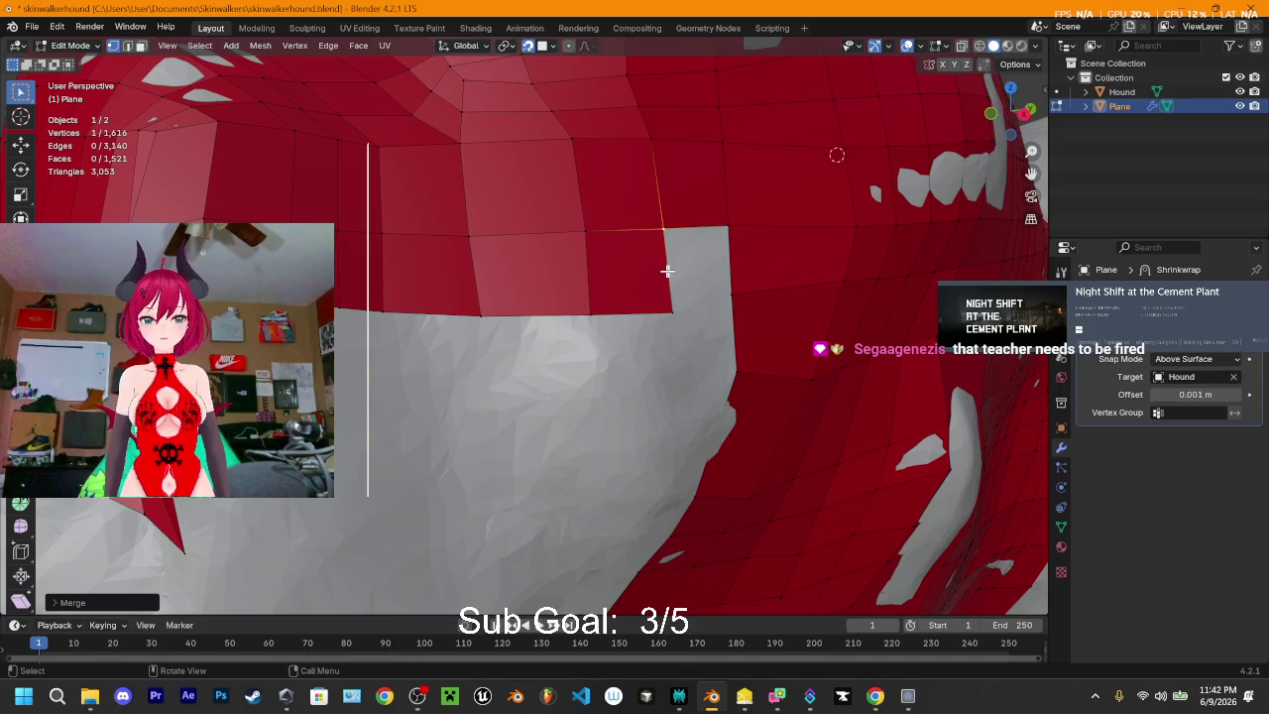
# - Fill a face between the two side edges of the right-end gap
pyautogui.press('2')
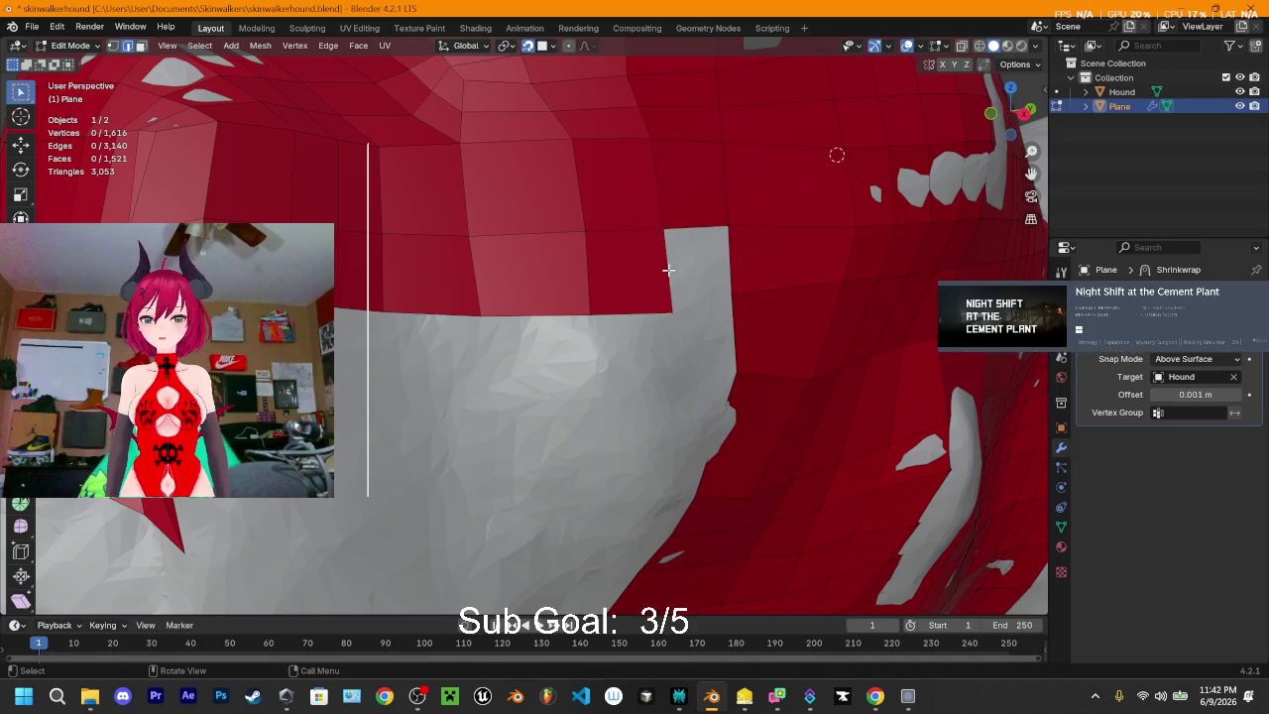
pyautogui.click(667, 268)
pyautogui.keyDown('shift'); pyautogui.click(730, 260); pyautogui.keyUp('shift')
pyautogui.press('f')
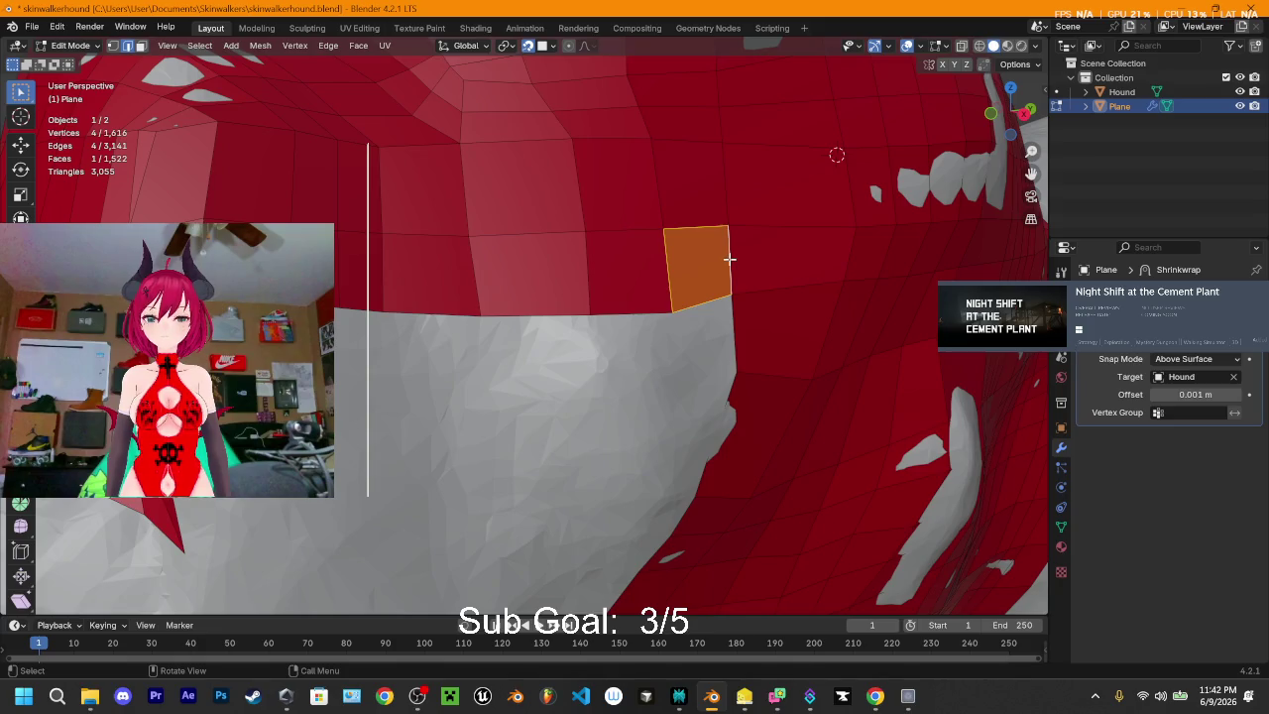
# - Extrude three border vertices of the new face downward into new edges
pyautogui.press('1')
pyautogui.click(674, 316)
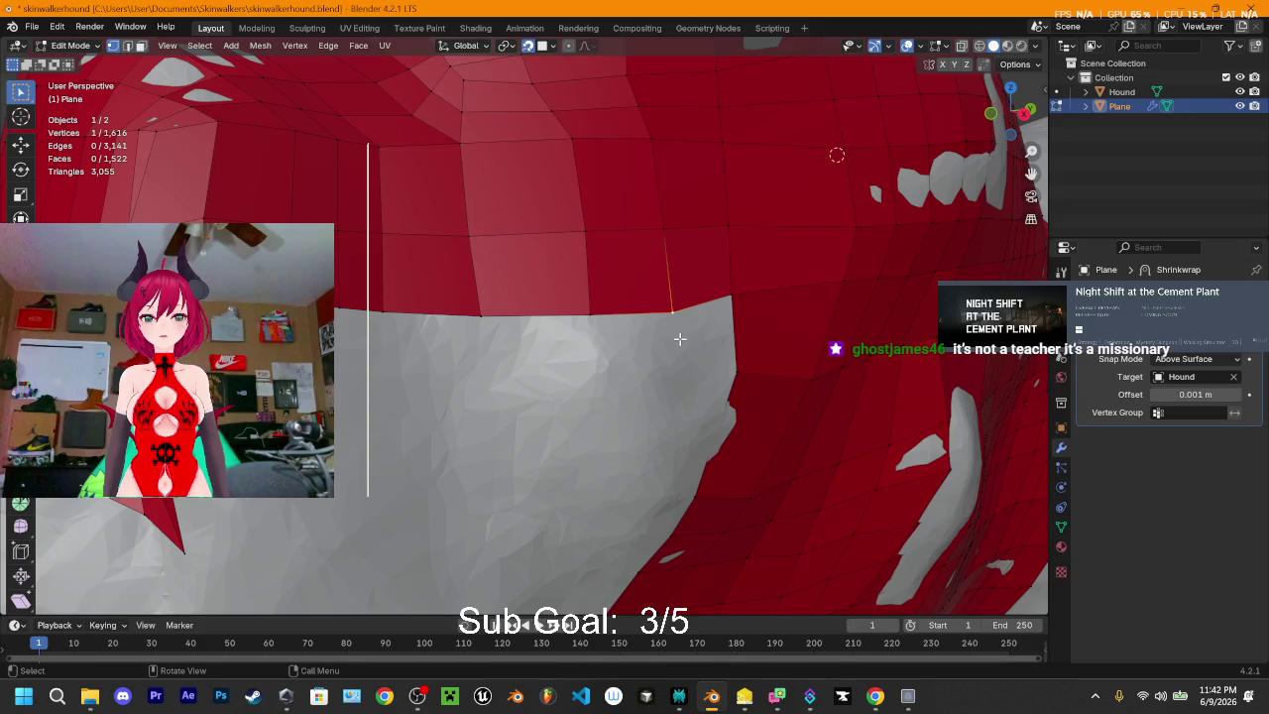
pyautogui.press('e')
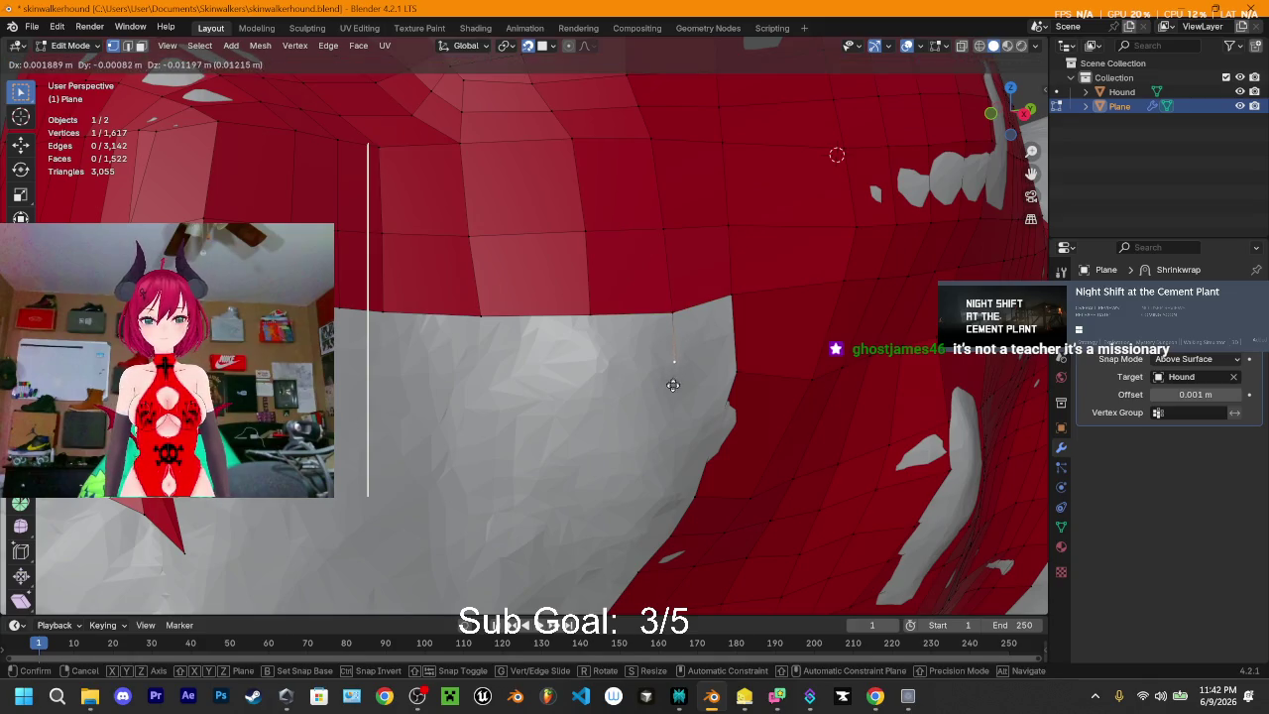
pyautogui.click(675, 396)
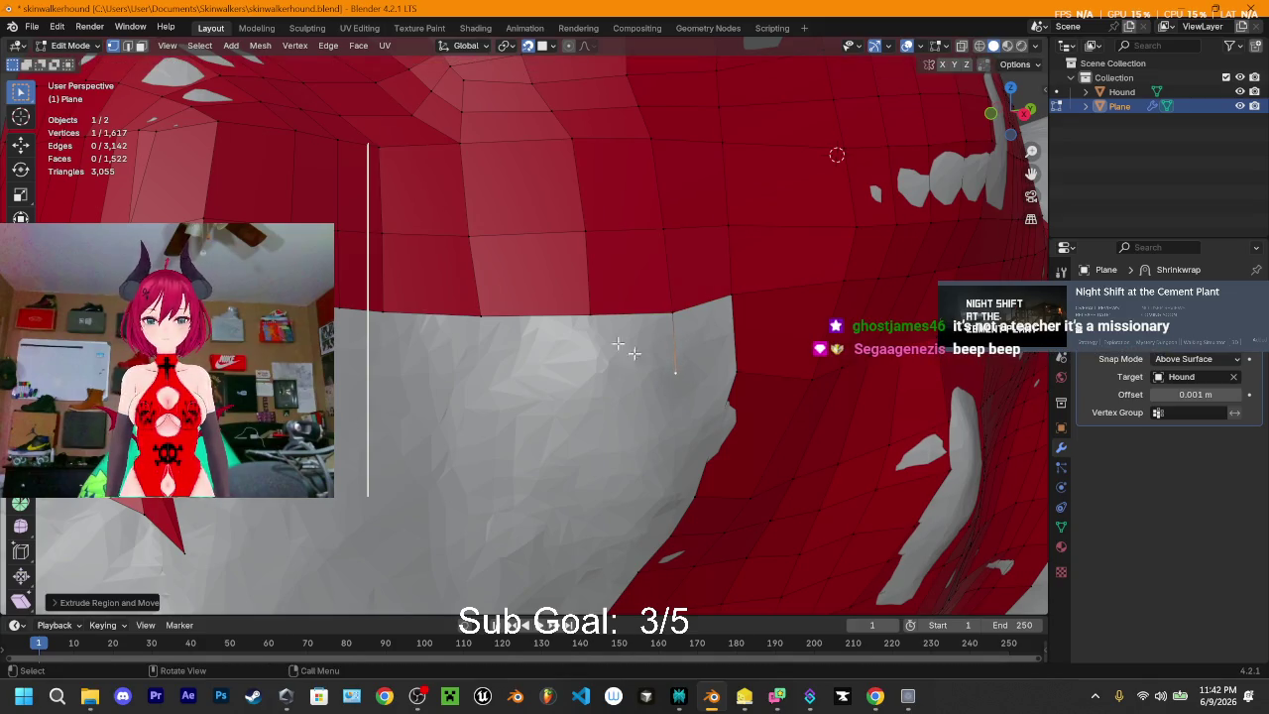
pyautogui.click(592, 315)
pyautogui.press('e')
pyautogui.click(593, 380)
pyautogui.click(483, 315)
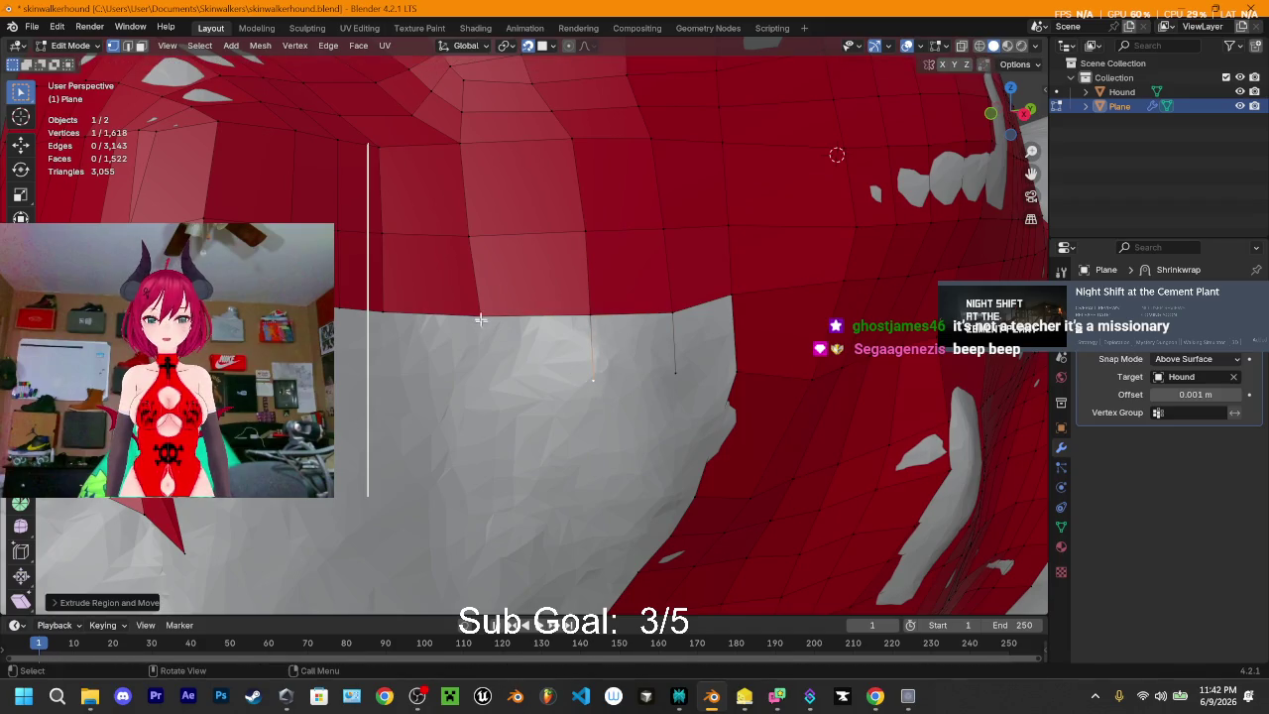
pyautogui.press('e')
pyautogui.click(484, 405)
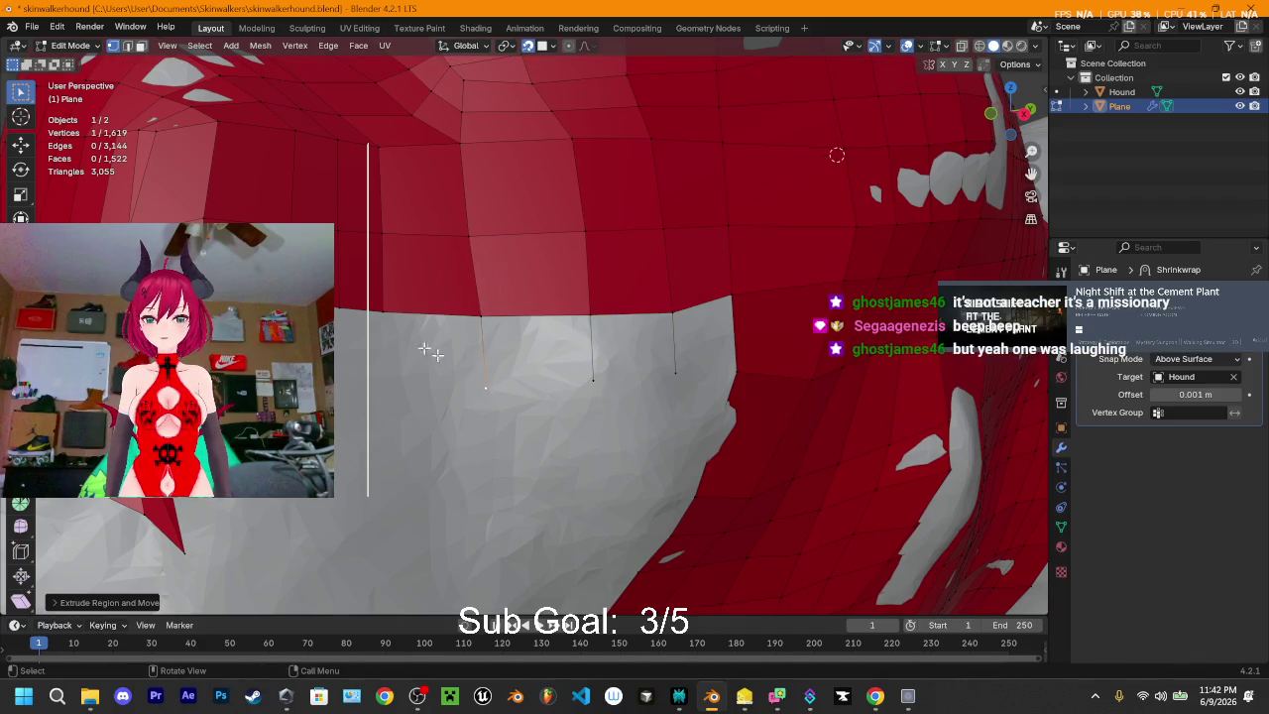
# - Fill a face beside the new edges, extending the strip's right end to 1,523 faces
pyautogui.click(732, 327)
pyautogui.press('f')
pyautogui.press('f')
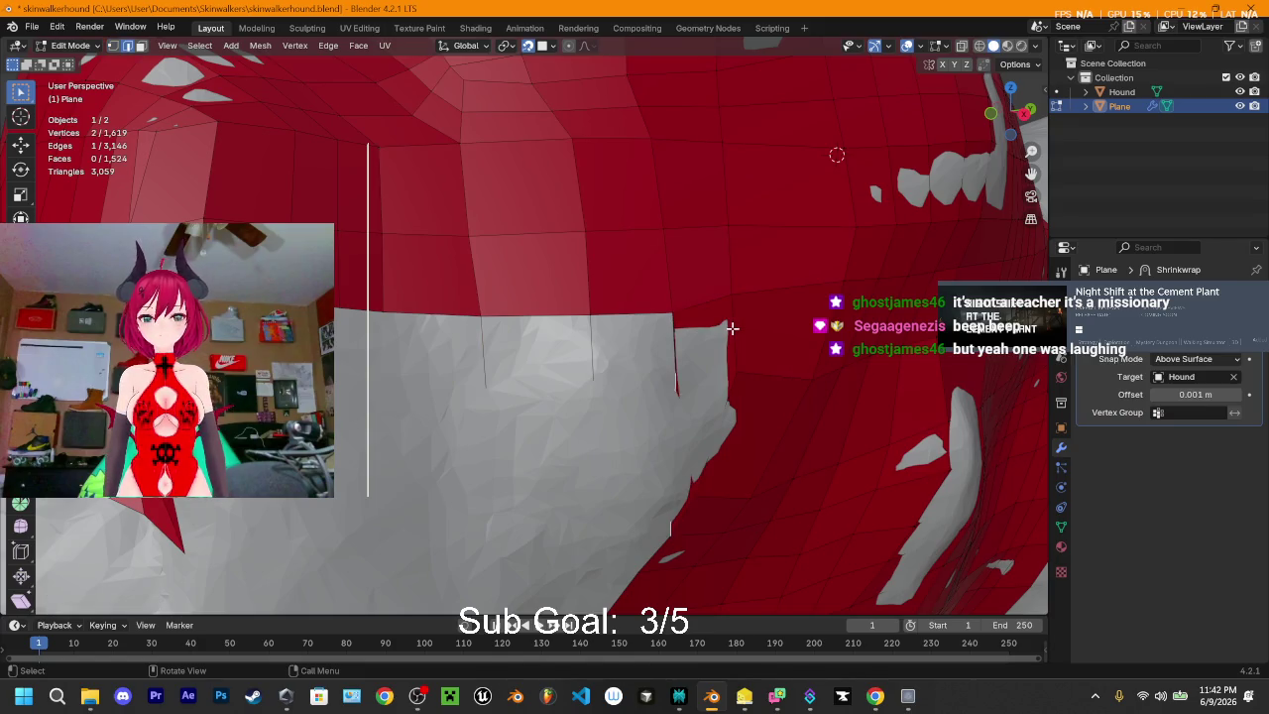
pyautogui.moveTo(730, 342); pyautogui.dragTo(691, 311, button='middle')
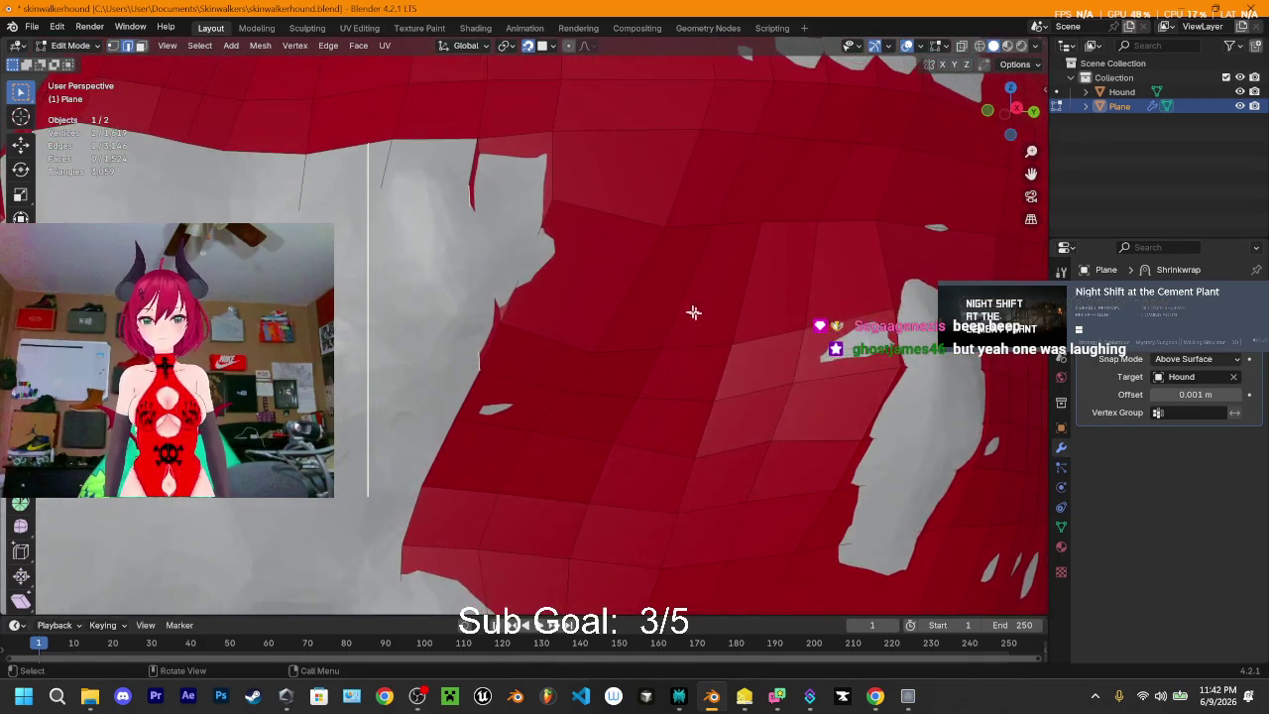
pyautogui.moveTo(557, 256)
pyautogui.mouseDown(button='middle')
pyautogui.moveTo(855, 271)
pyautogui.moveTo(831, 250)
pyautogui.moveTo(857, 293)
pyautogui.moveTo(491, 312)
pyautogui.moveTo(509, 329)
pyautogui.mouseUp(button='middle')
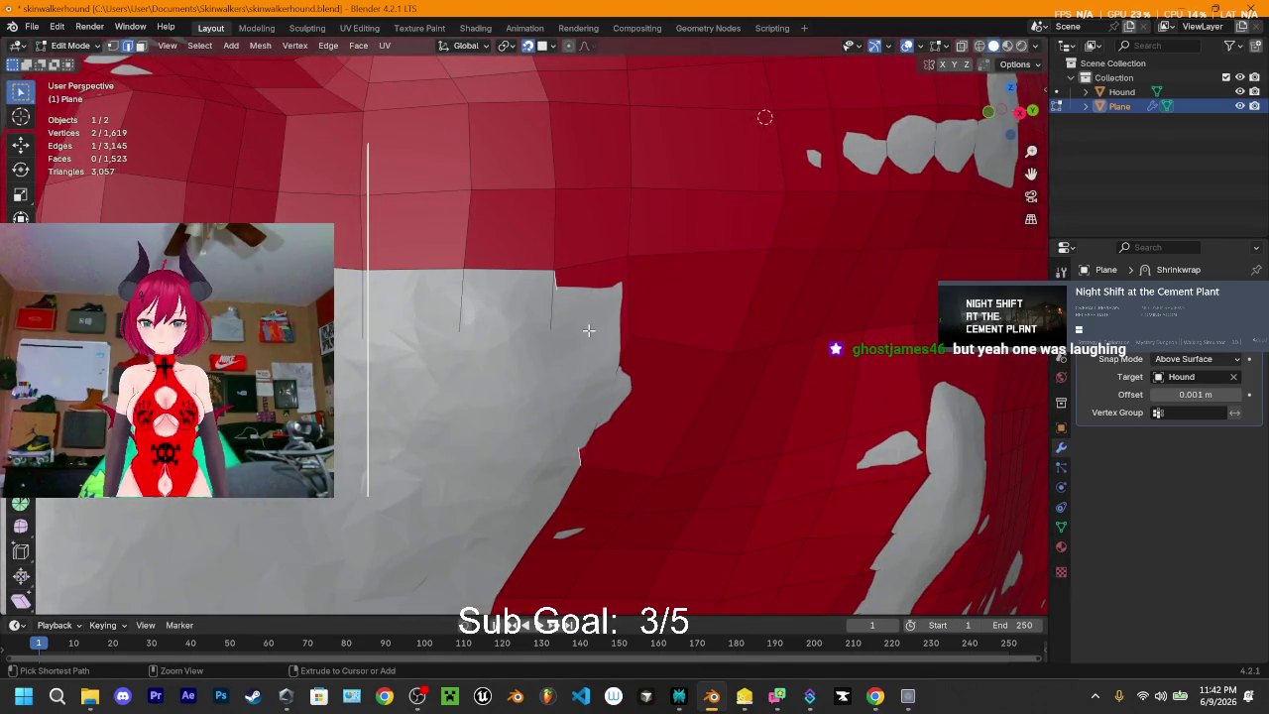
# - Undo the last edit, try extruding a face from the border edge, then undo it
pyautogui.hotkey('ctrl', 'z')
pyautogui.moveTo(588, 331); pyautogui.dragTo(615, 334, button='middle')
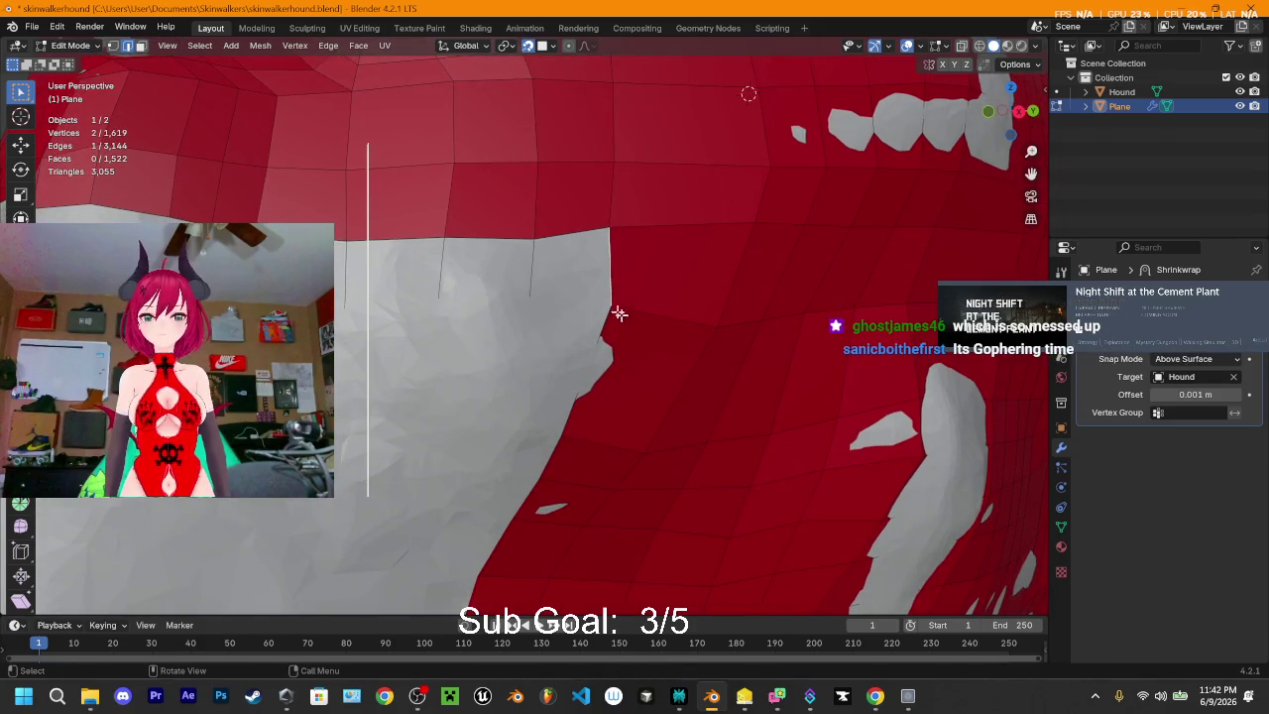
pyautogui.press('e')
pyautogui.click(571, 304)
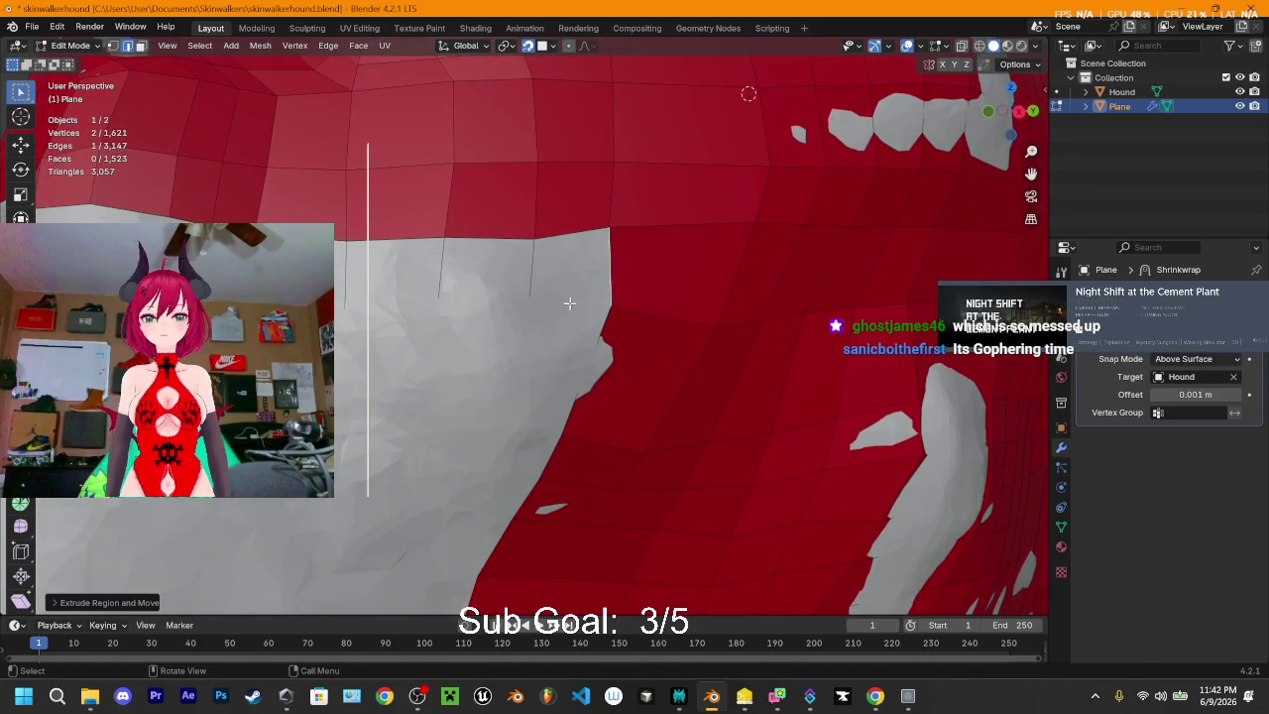
pyautogui.hotkey('ctrl', 'z')
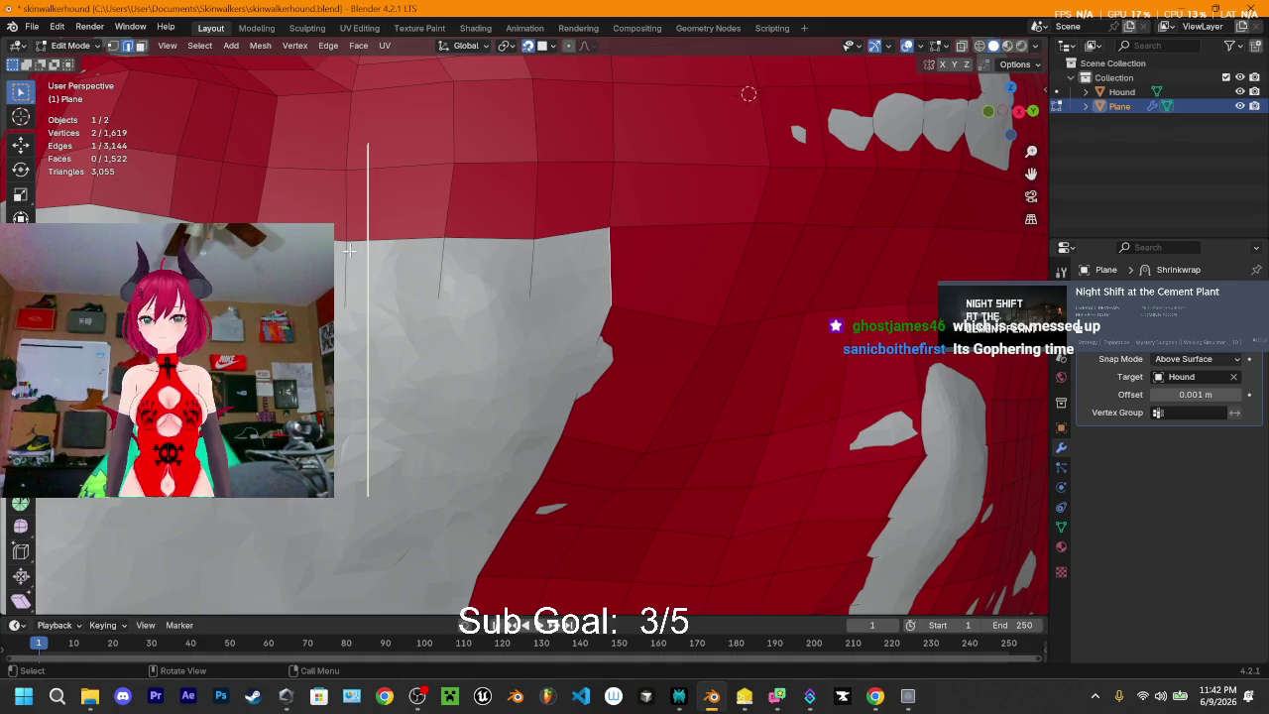
# - Extrude a border vertex to the gap's far side and merge the overlapping vertices
pyautogui.press('1')
pyautogui.click(345, 307)
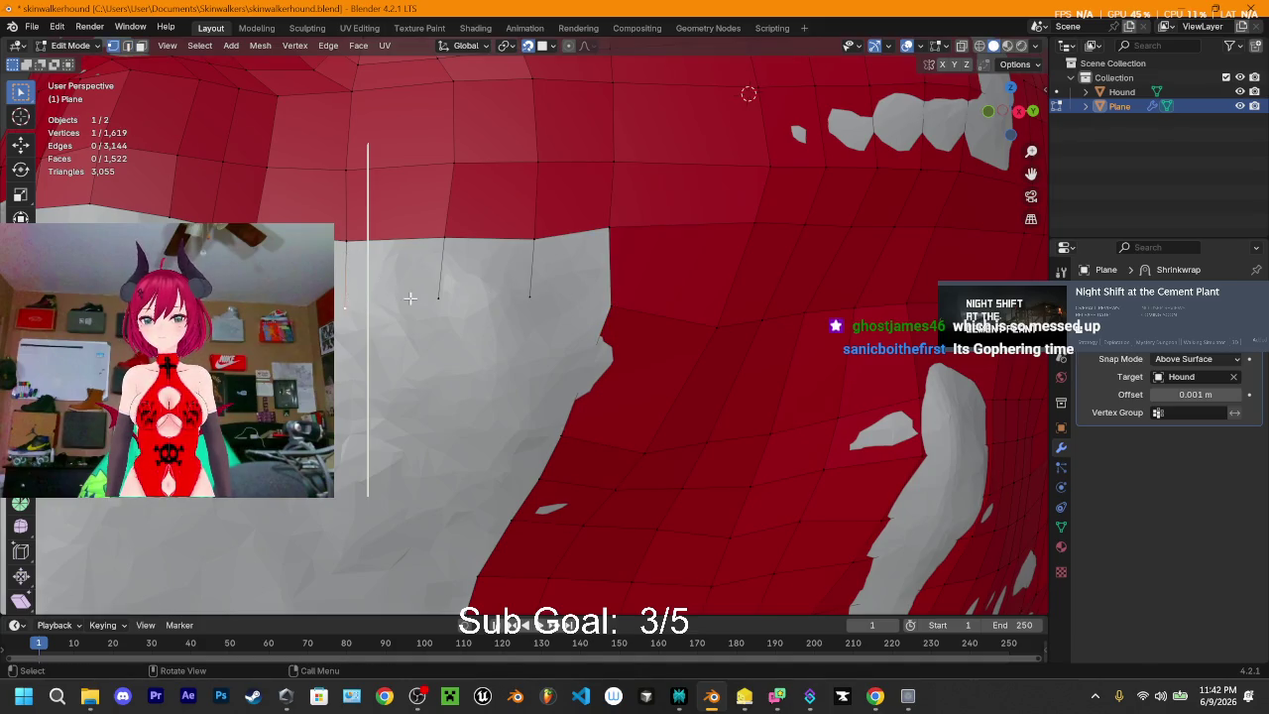
pyautogui.press('e')
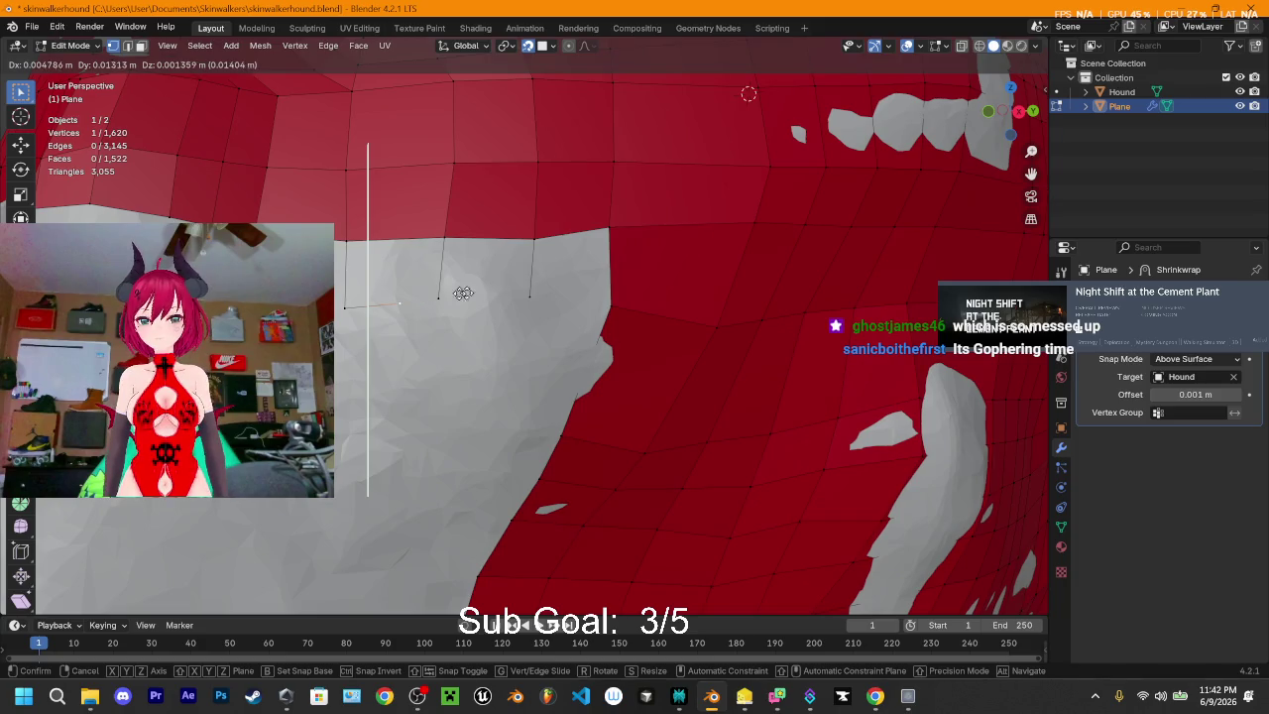
pyautogui.press('Escape')
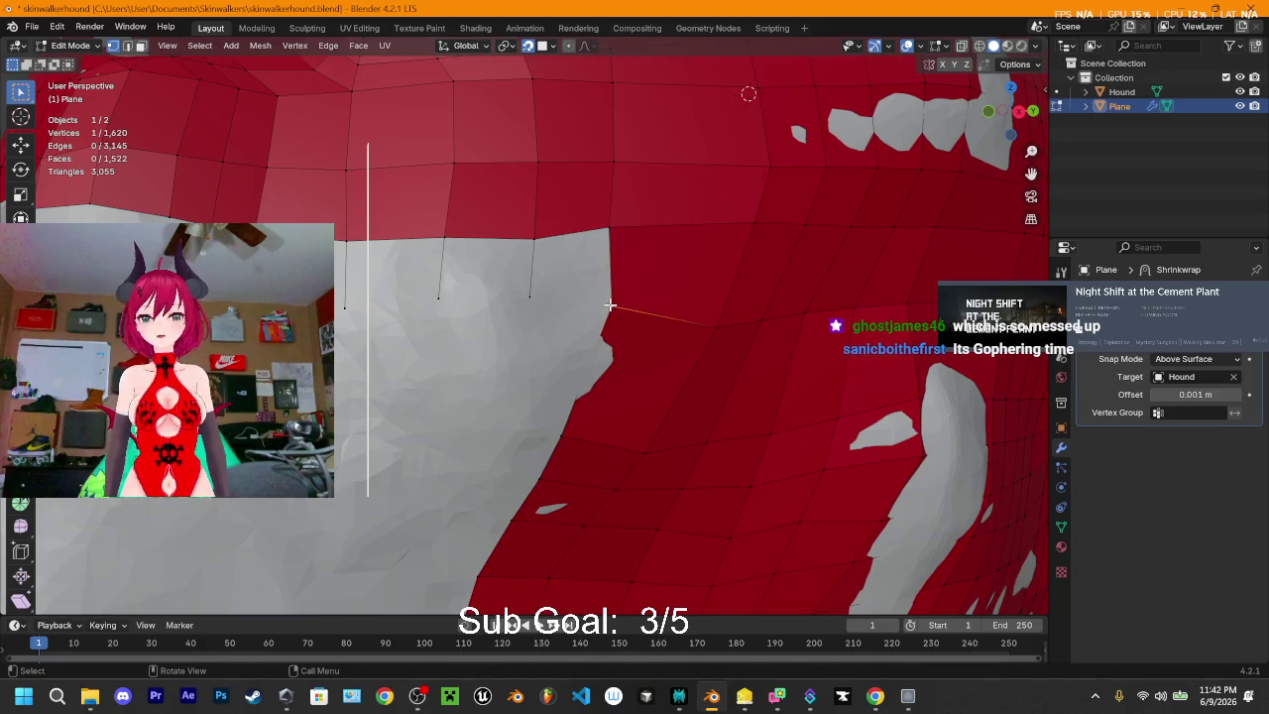
pyautogui.press('e')
pyautogui.click(525, 303)
pyautogui.press('m')
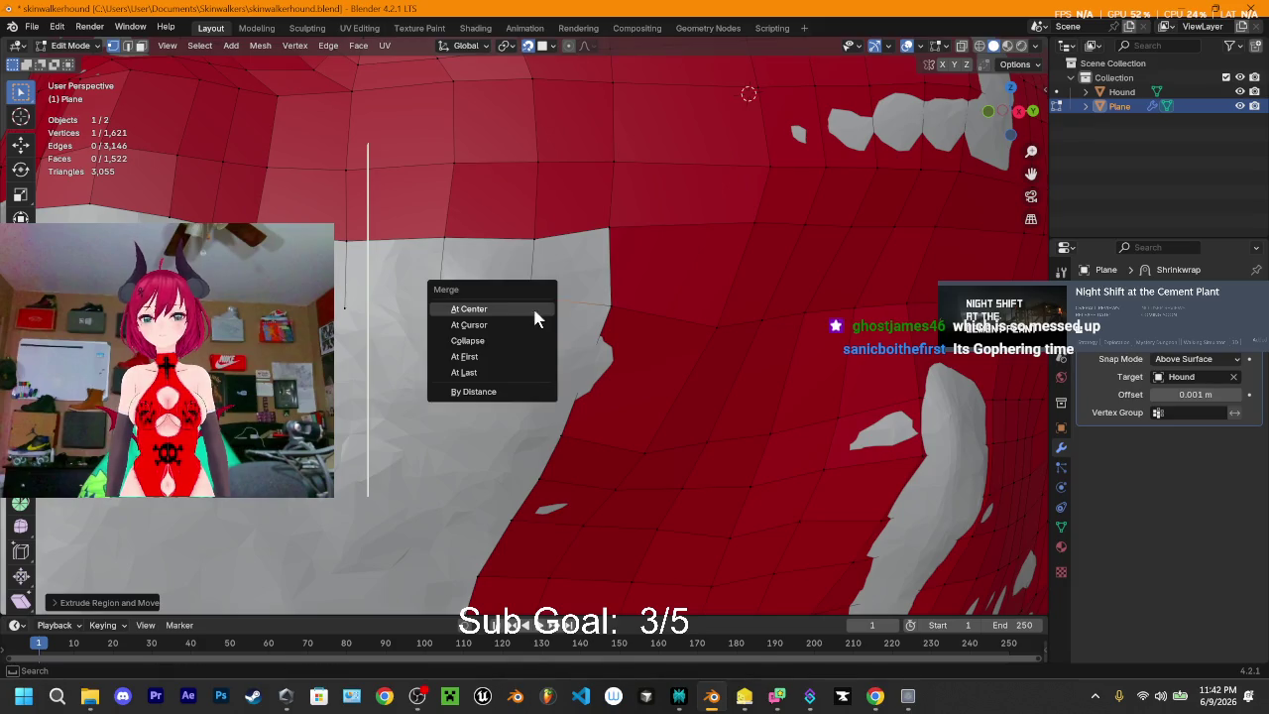
pyautogui.press('Escape')
pyautogui.click(646, 271)
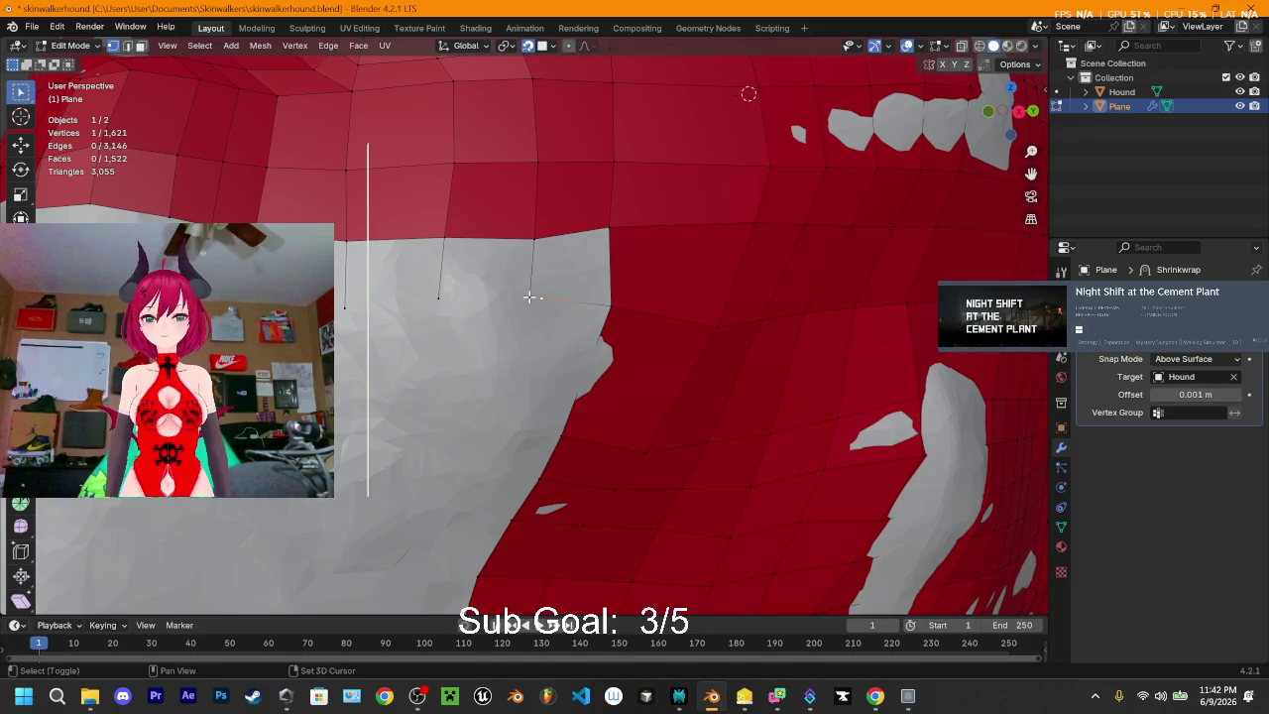
pyautogui.moveTo(538, 300); pyautogui.dragTo(529, 292)
pyautogui.press('m')
pyautogui.click(530, 294)
# - Fill the gap sections with faces from the border edges, then begin a knife cut
pyautogui.press('2')
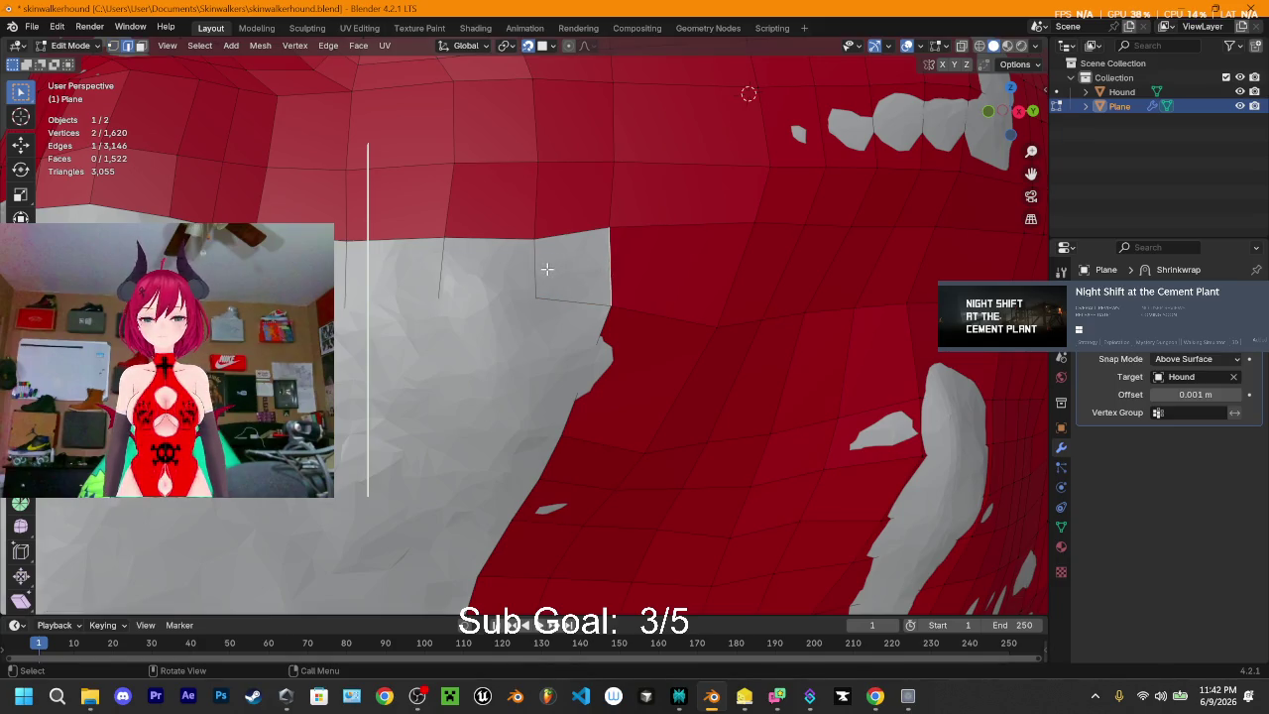
pyautogui.press('f')
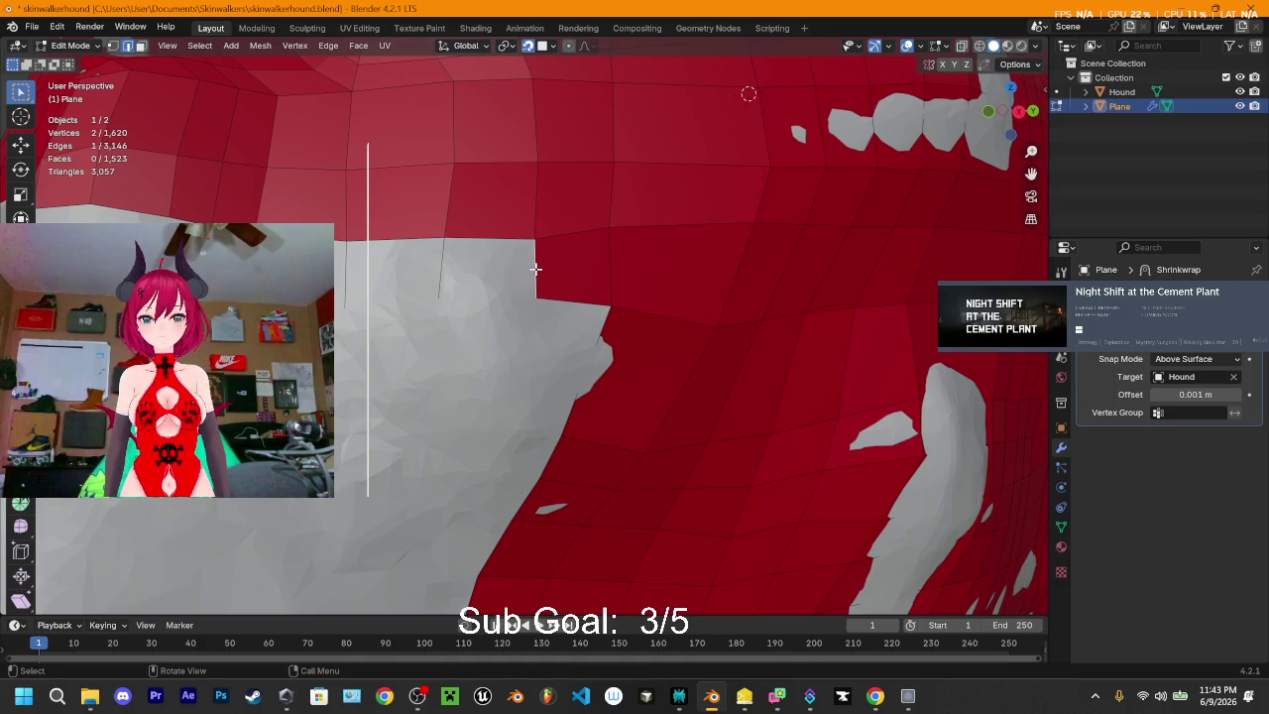
pyautogui.press('f')
pyautogui.click(433, 266)
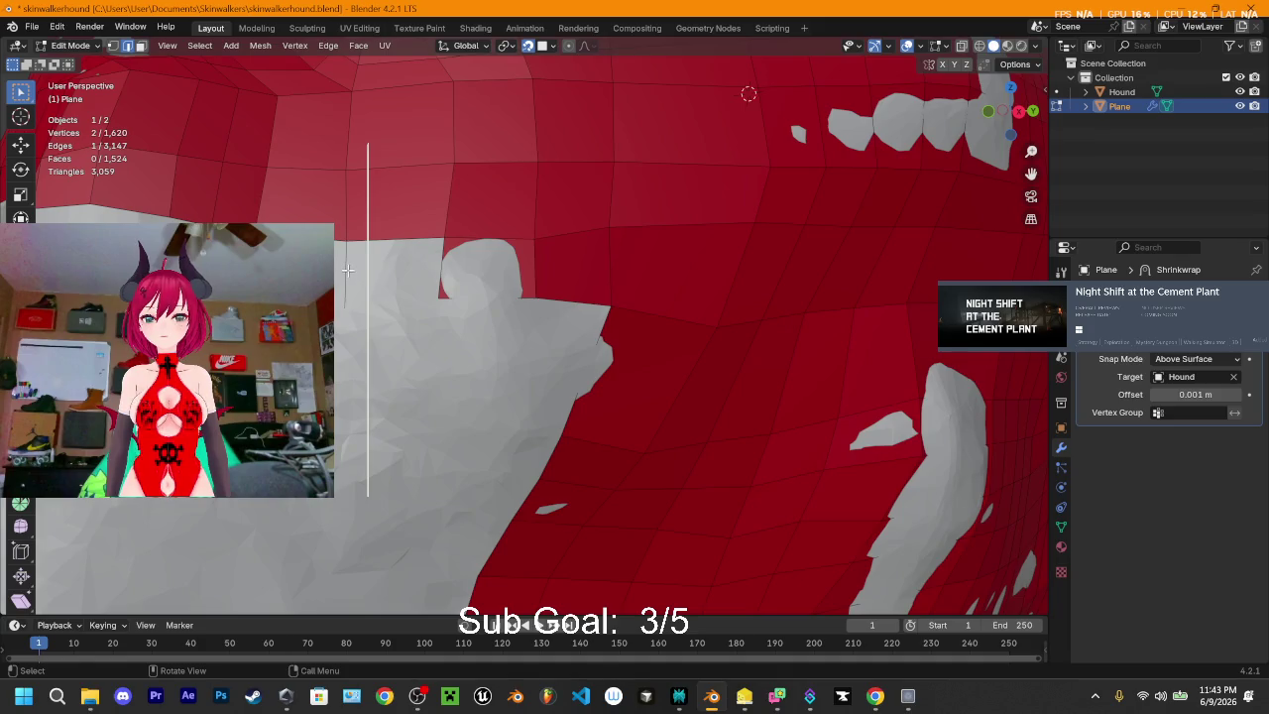
pyautogui.press('f')
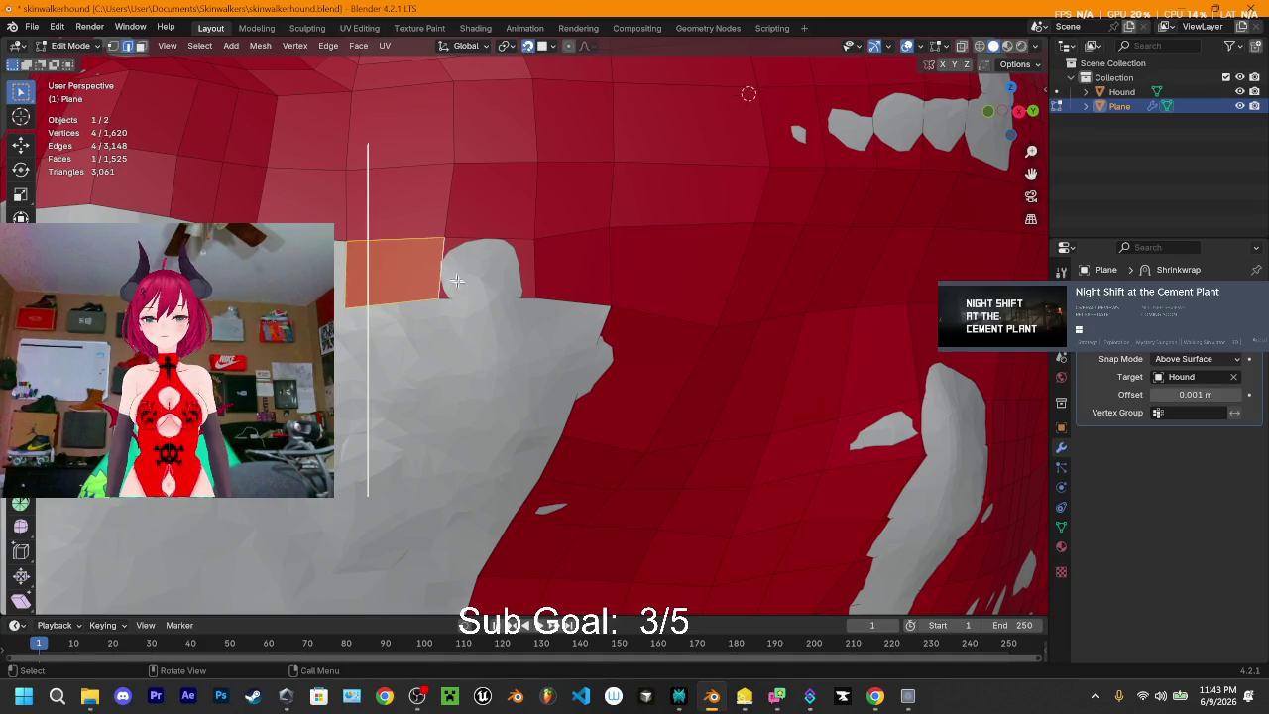
pyautogui.moveTo(503, 276); pyautogui.dragTo(468, 273, button='middle')
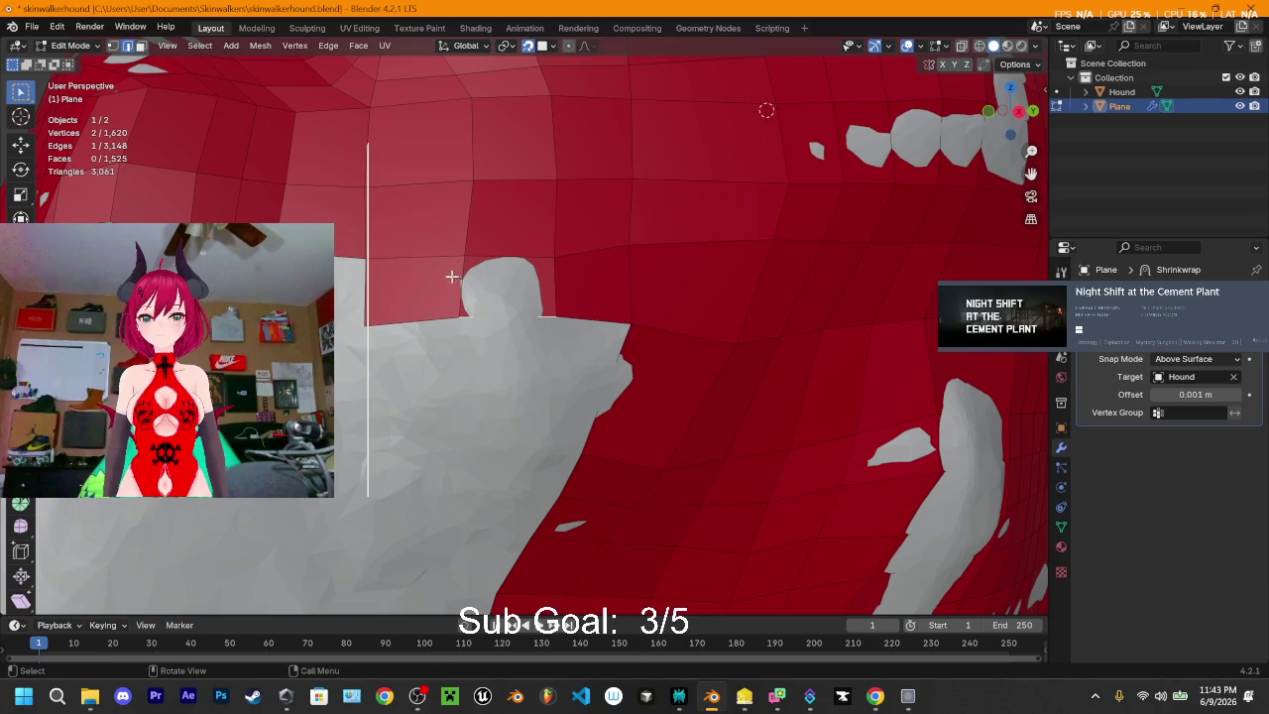
pyautogui.press('k')
pyautogui.click(462, 282)
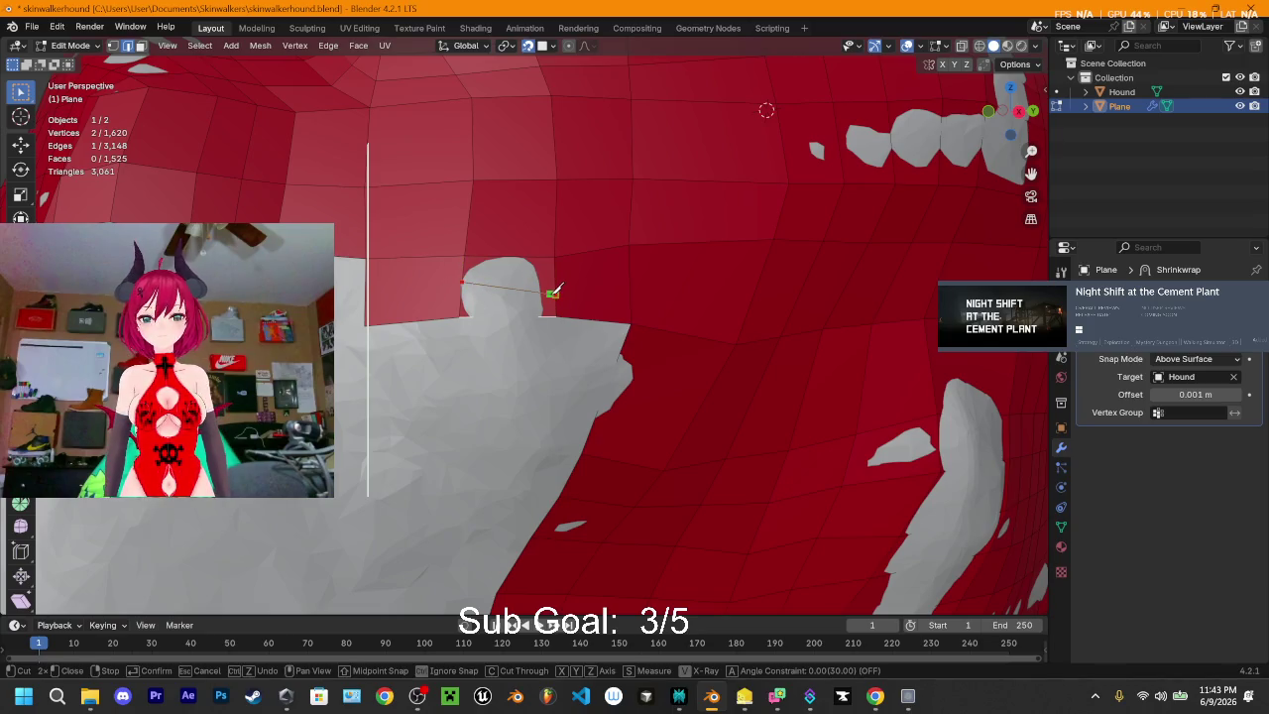
# - Finish the knife cut across the face and move its new vertices into place
pyautogui.click(553, 292)
pyautogui.press('Return')
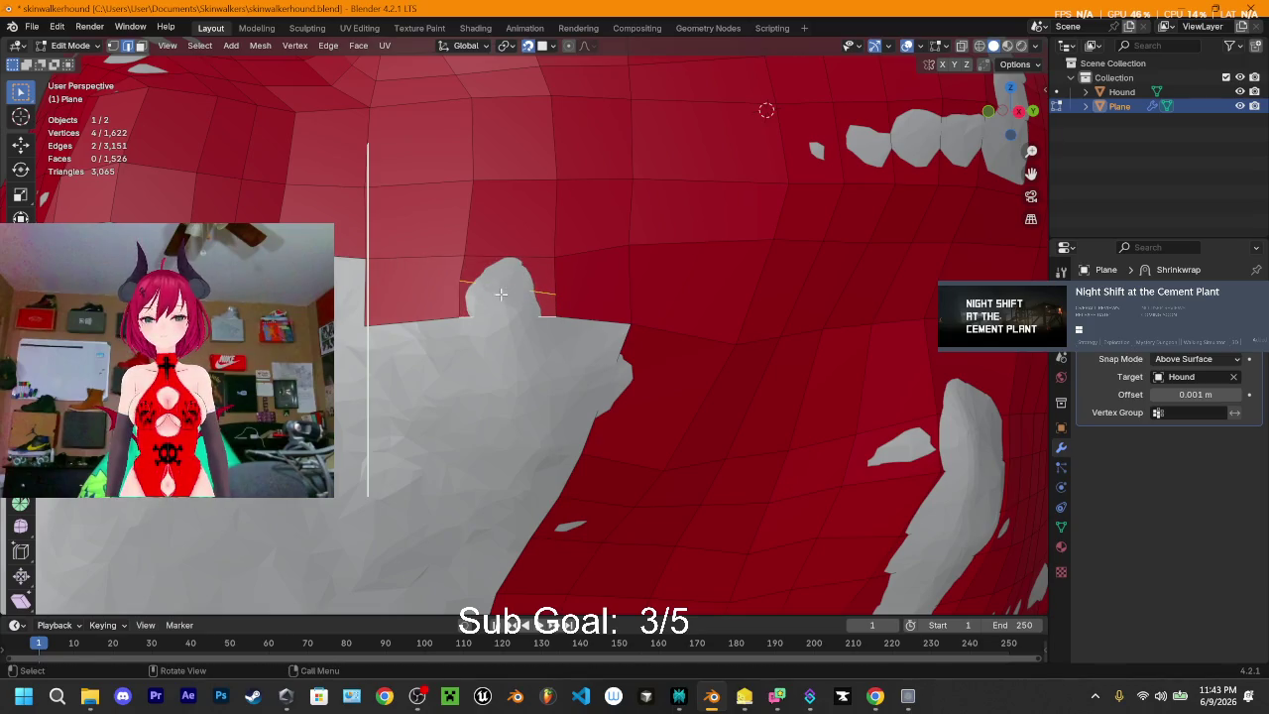
pyautogui.press('g')
pyautogui.click(511, 289)
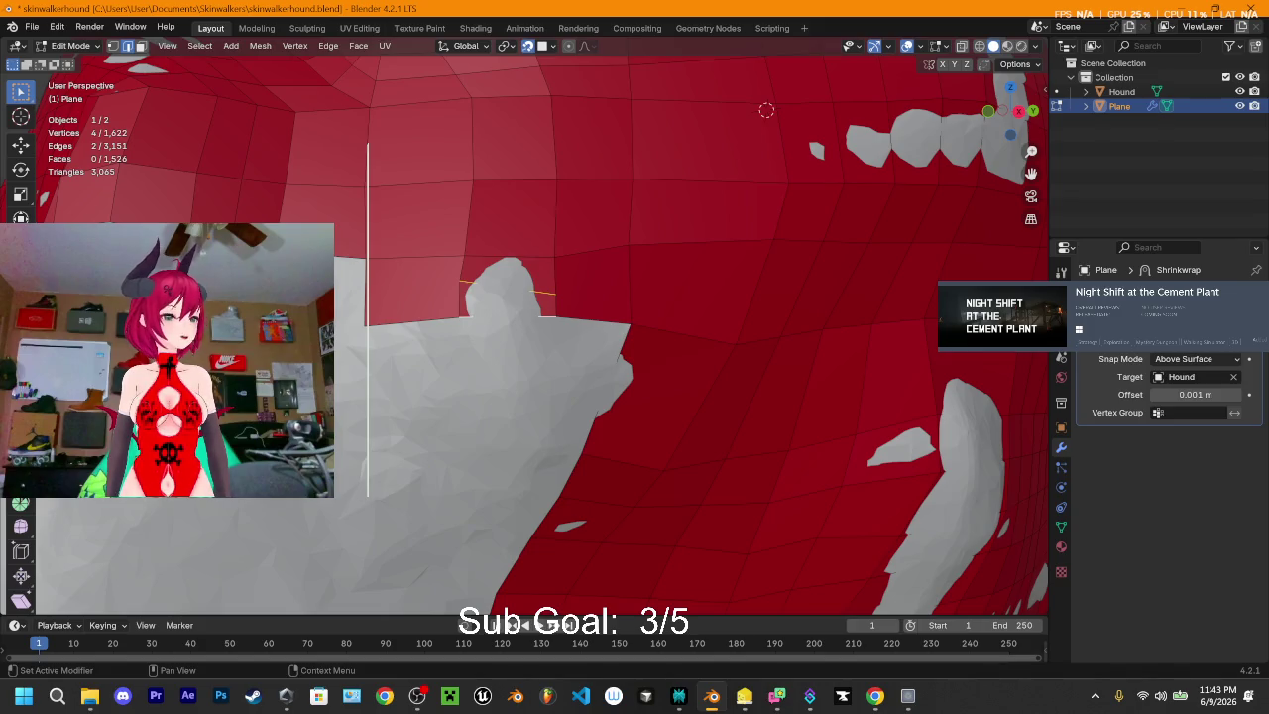
pyautogui.hotkey('alt', 'Tab')
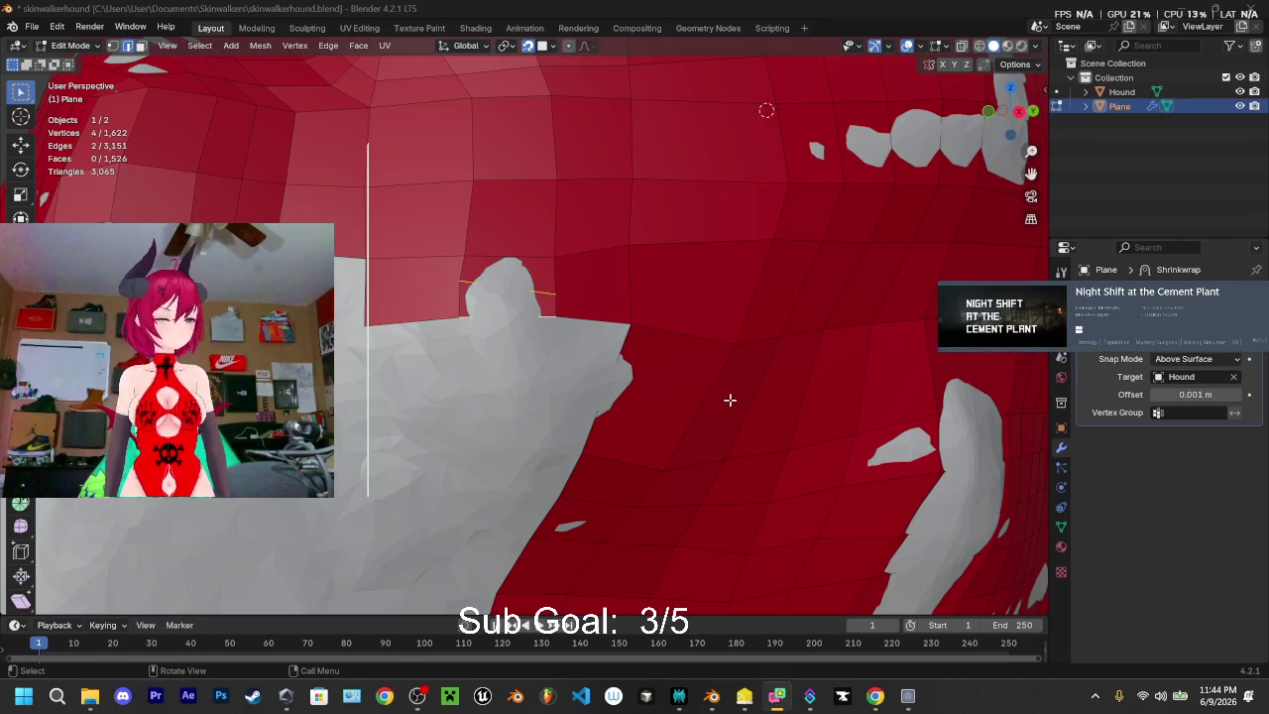
pyautogui.moveTo(488, 286); pyautogui.dragTo(602, 339, button='middle')
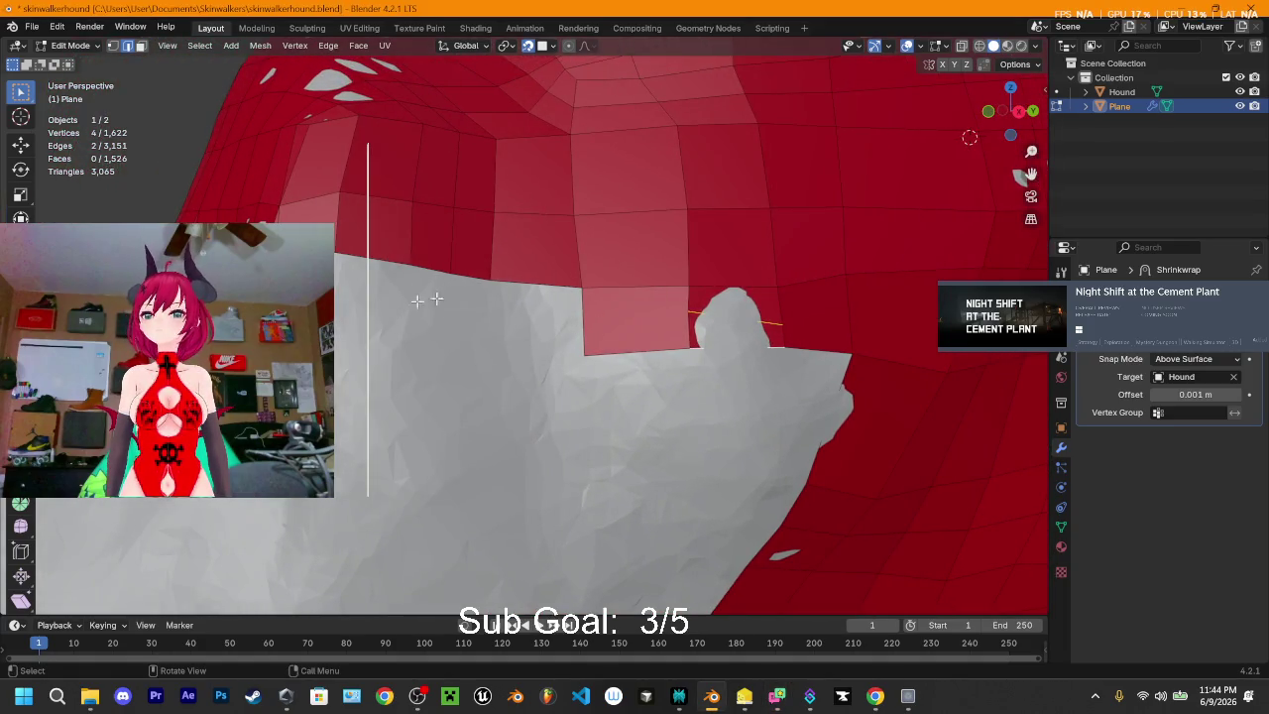
# - Extrude a chain of vertices from the corner vertex along the grey area's lower border
pyautogui.moveTo(417, 299); pyautogui.dragTo(470, 327, button='middle')
pyautogui.moveTo(489, 383)
pyautogui.mouseDown(button='middle')
pyautogui.moveTo(539, 346)
pyautogui.moveTo(457, 368)
pyautogui.moveTo(472, 407)
pyautogui.mouseUp(button='middle')
pyautogui.click(472, 407)
pyautogui.press('e')
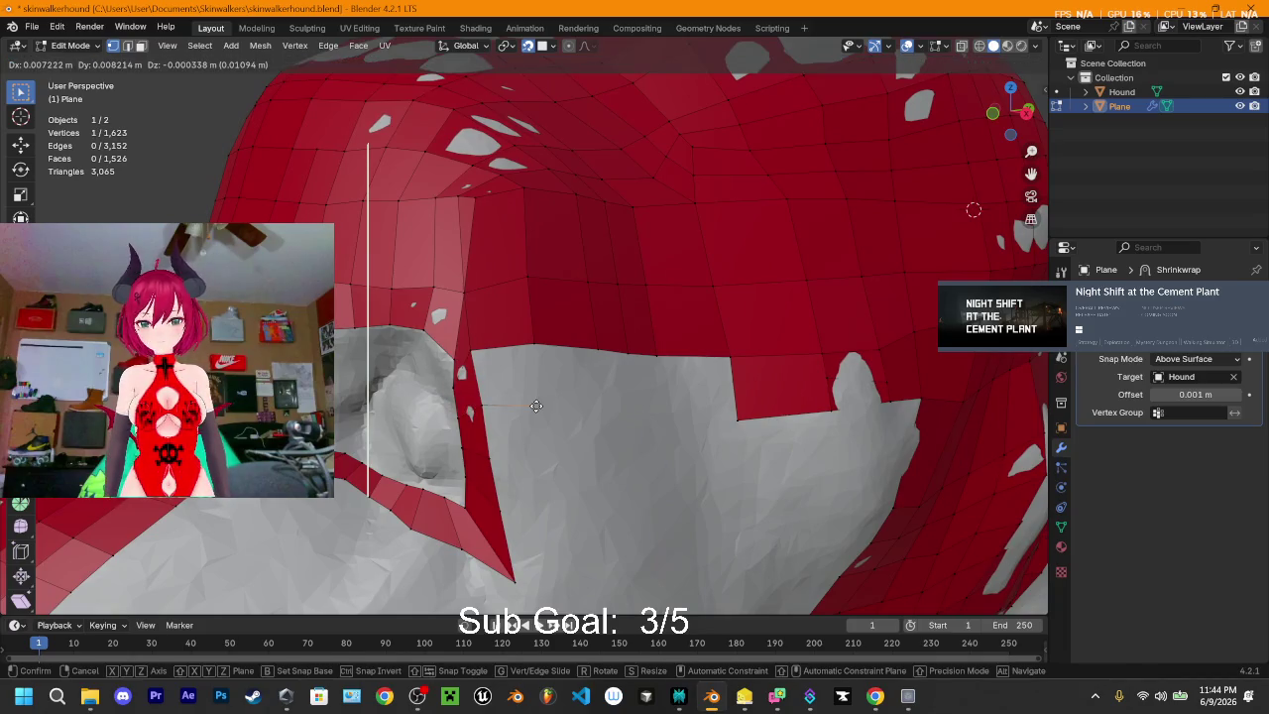
pyautogui.click(536, 406)
pyautogui.press('e')
pyautogui.click(596, 406)
pyautogui.press('e')
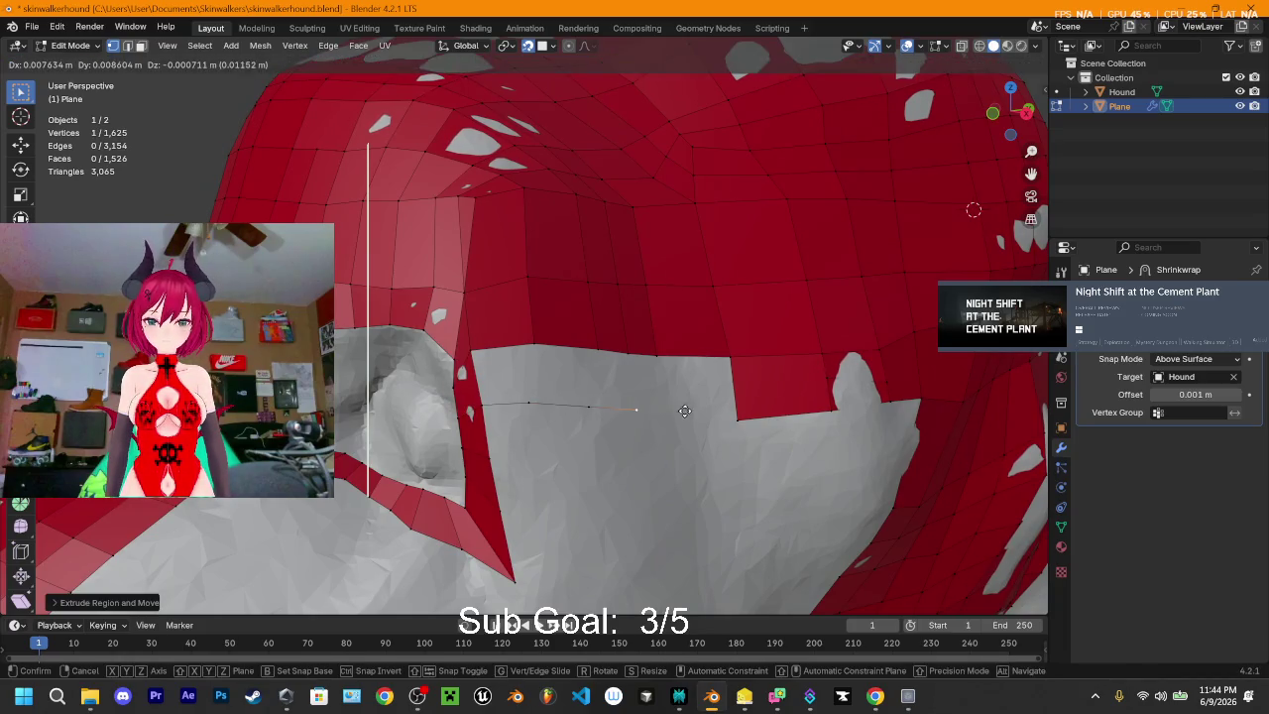
pyautogui.click(694, 410)
pyautogui.press('e')
pyautogui.click(729, 418)
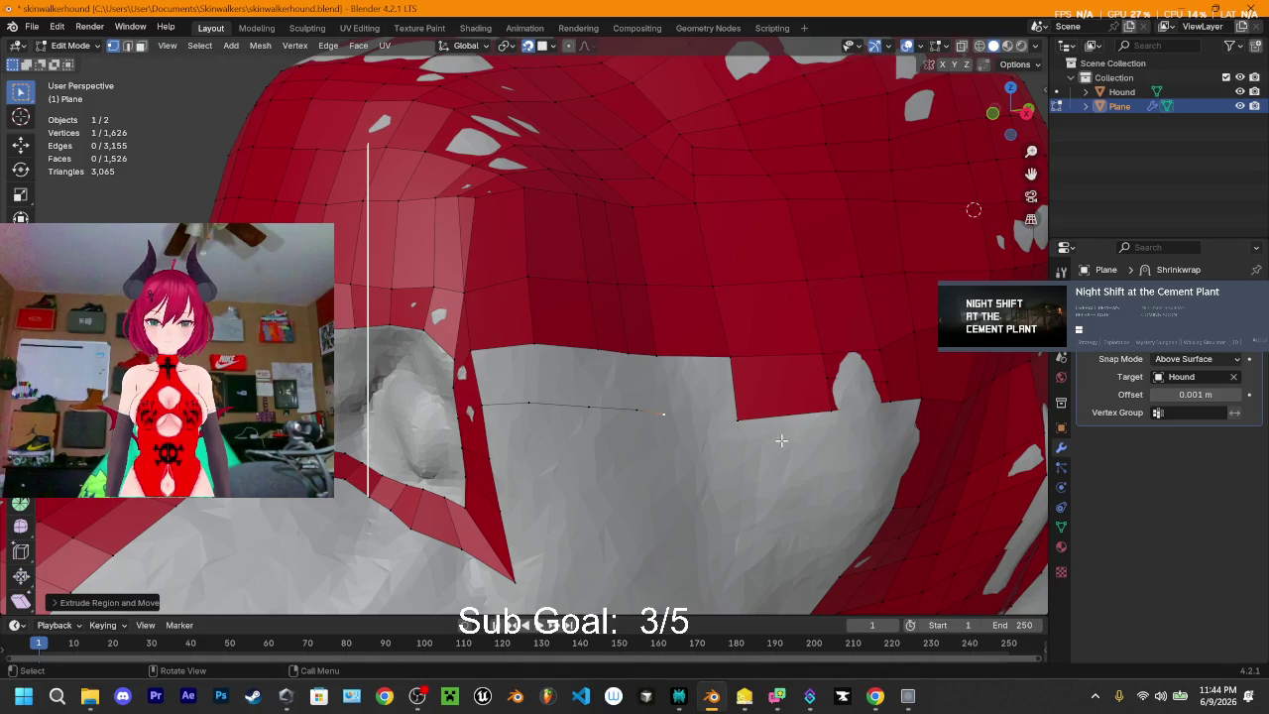
pyautogui.press('e')
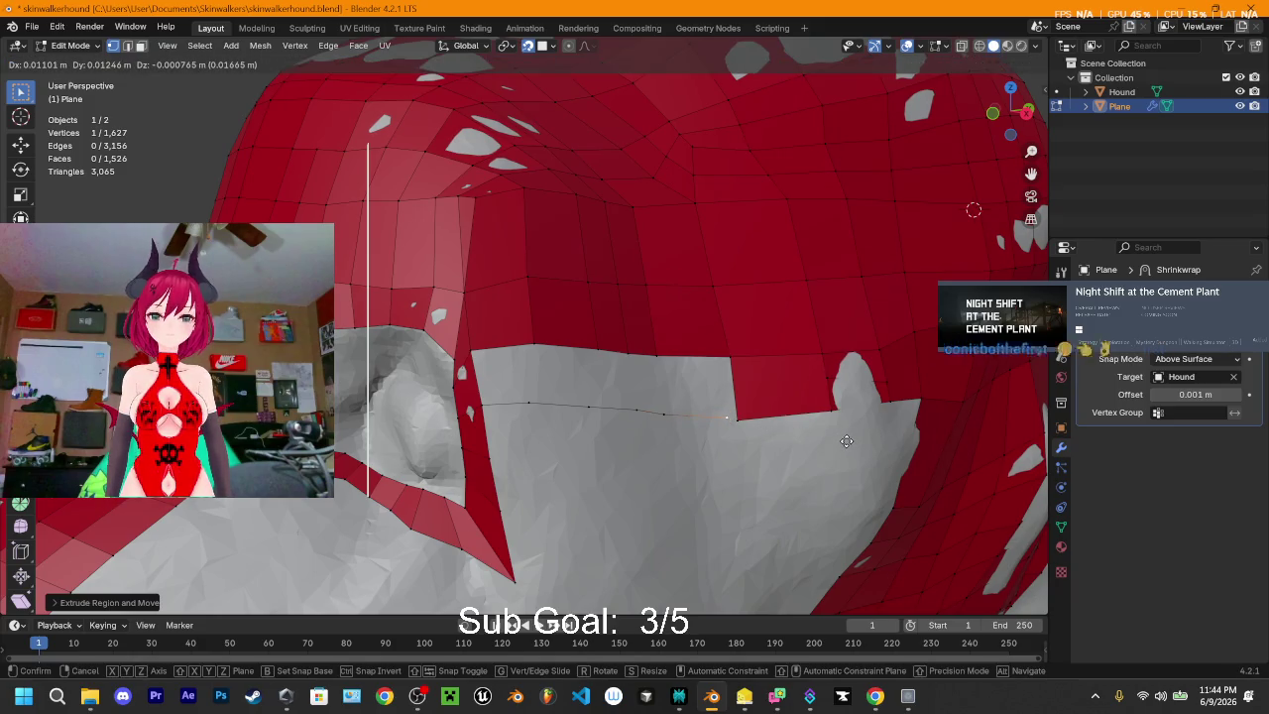
pyautogui.rightClick(846, 441)
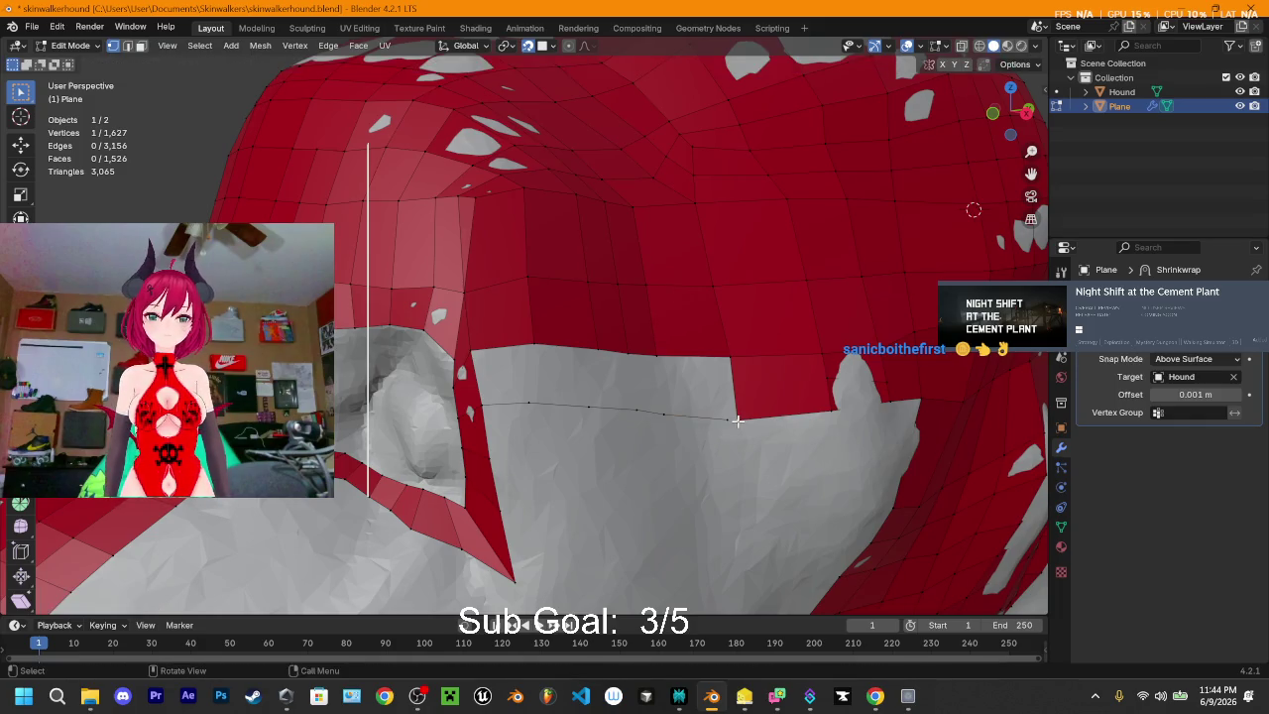
# - Merge away the leftover duplicate vertex and extrude two more vertices from the chain
pyautogui.press('m')
pyautogui.click(727, 418)
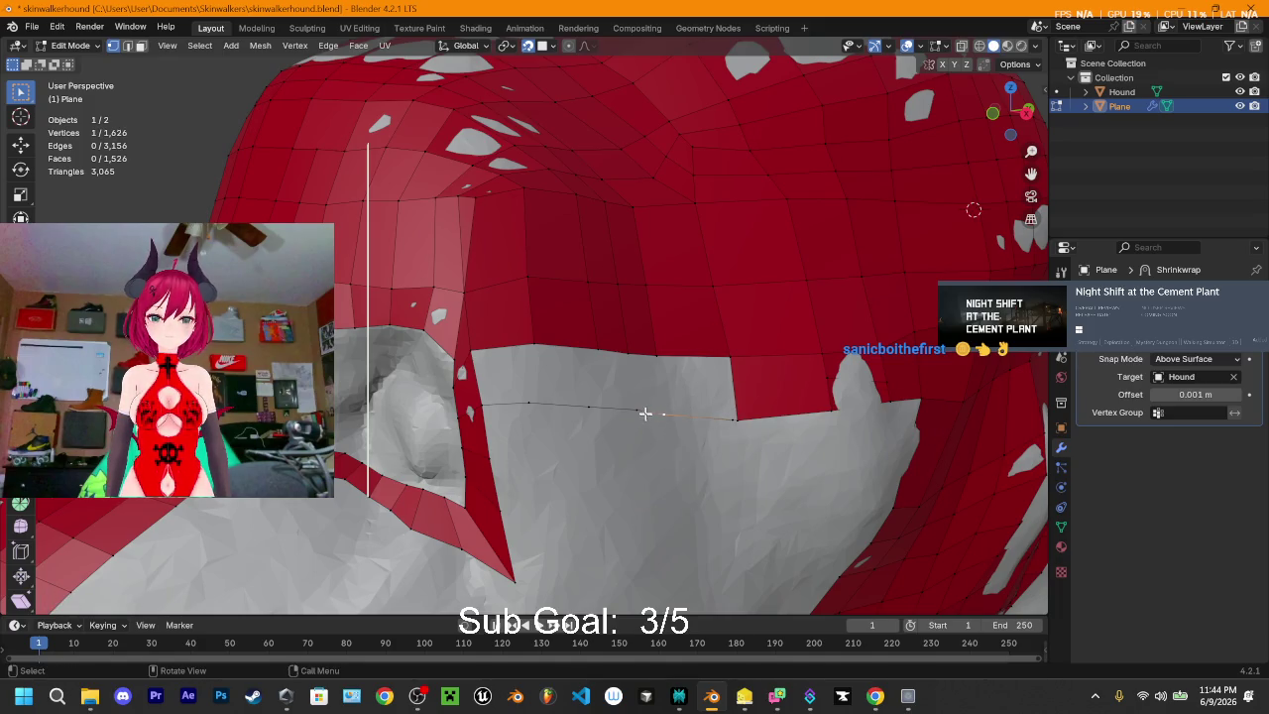
pyautogui.press('e')
pyautogui.click(660, 349)
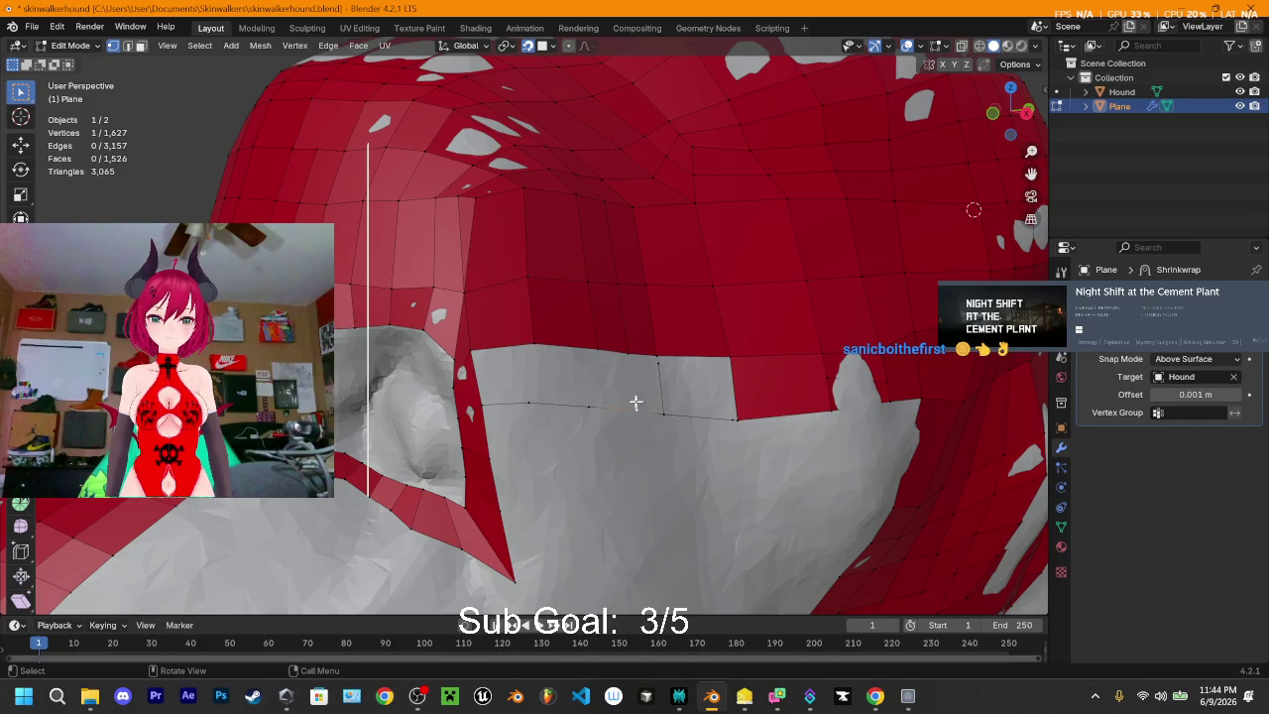
pyautogui.press('e')
pyautogui.click(632, 369)
pyautogui.click(589, 405)
# - Extrude a vertex up toward the plane and merge the first vertex pairs at center
pyautogui.press('e')
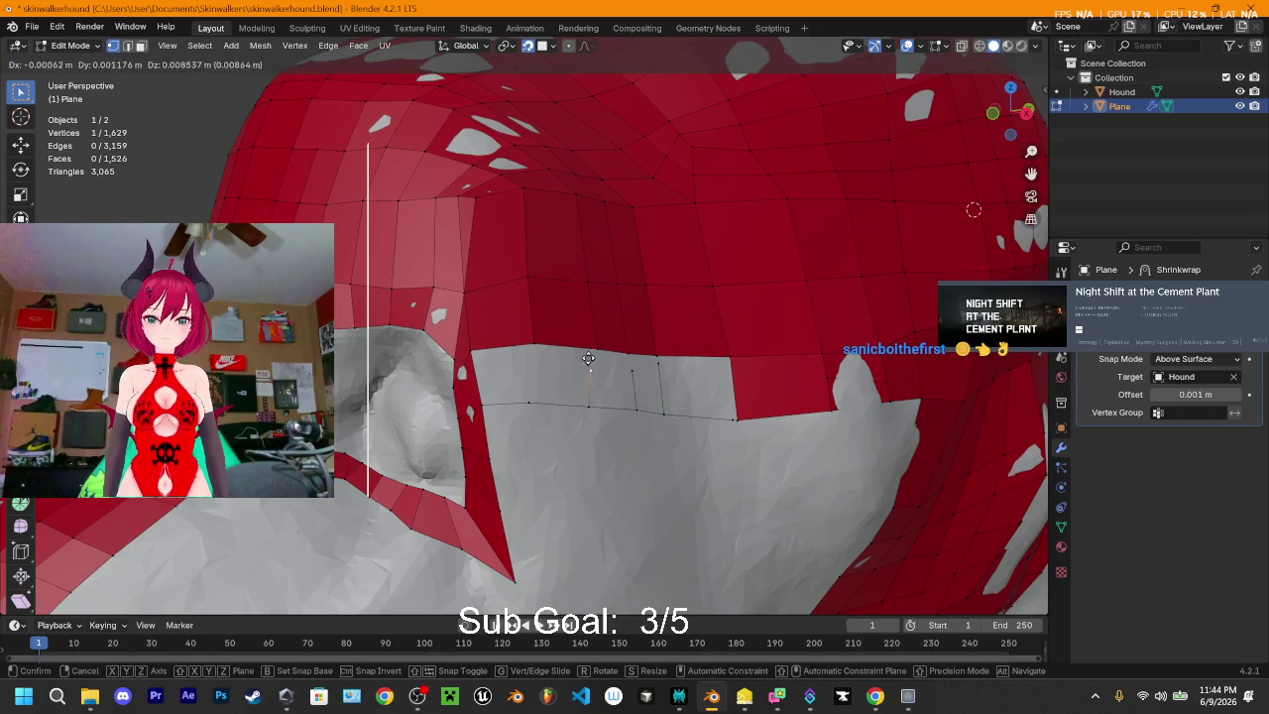
pyautogui.click(589, 358)
pyautogui.click(533, 357)
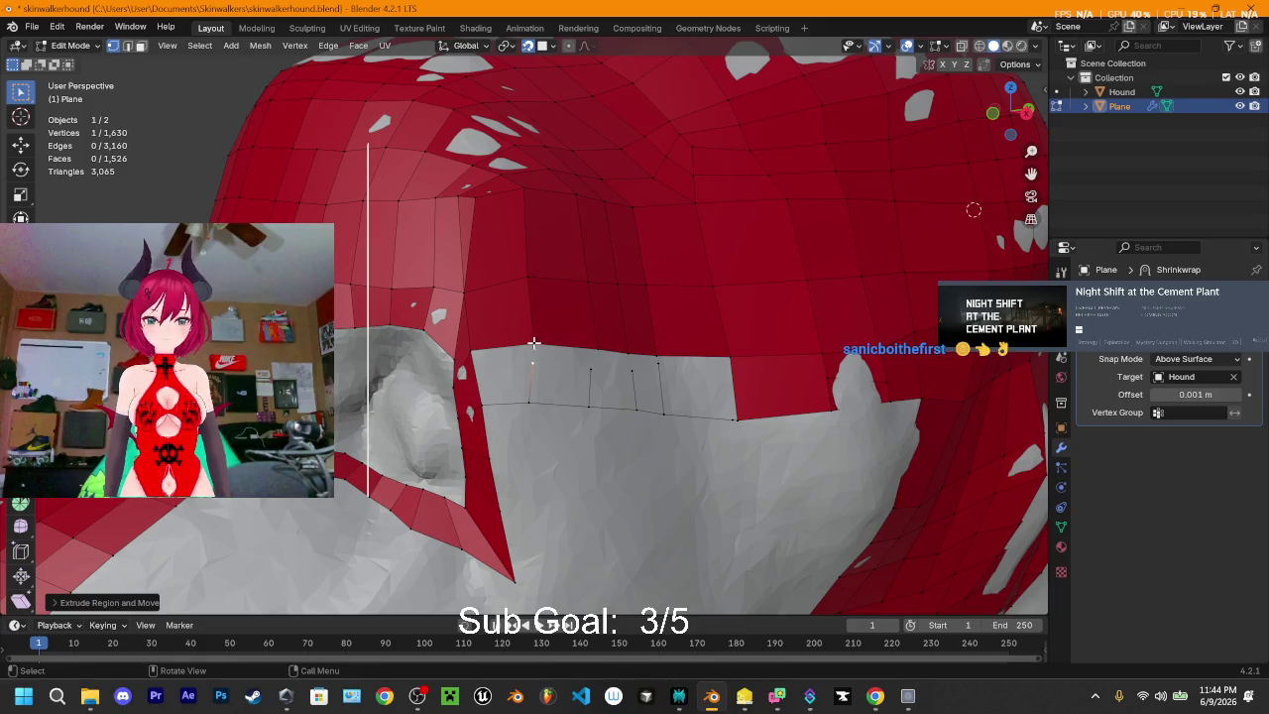
pyautogui.keyDown('shift'); pyautogui.click(533, 358); pyautogui.keyUp('shift')
pyautogui.press('m')
pyautogui.click(472, 359)
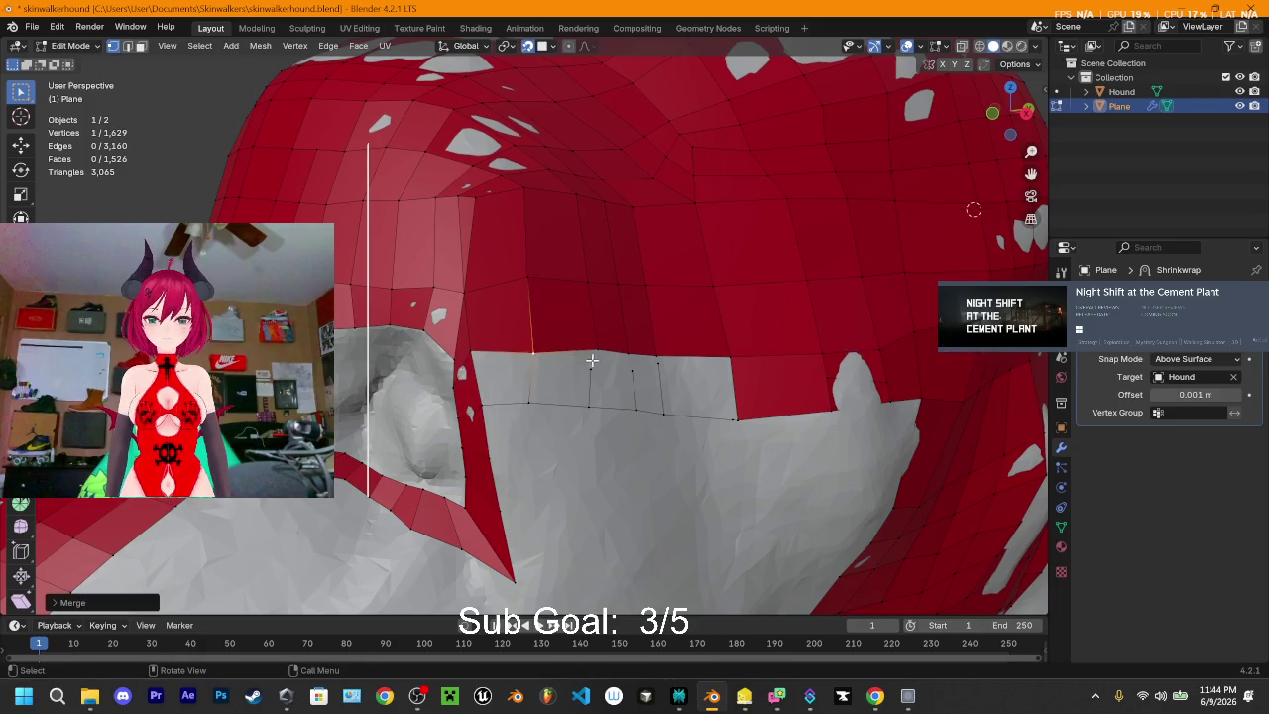
pyautogui.keyDown('shift'); pyautogui.click(598, 357); pyautogui.keyUp('shift')
pyautogui.press('m')
pyautogui.click(599, 353)
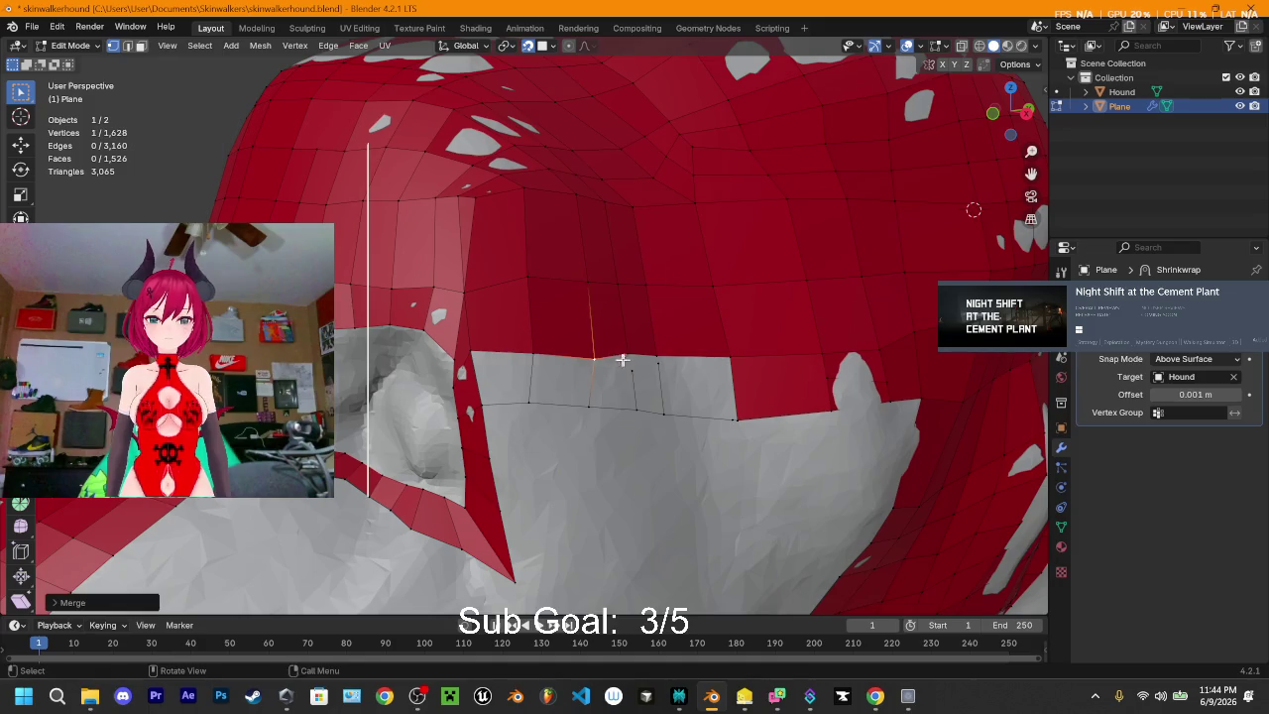
# - Weld the remaining stray vertex pairs along the plane's lower edge
pyautogui.keyDown('shift'); pyautogui.click(627, 358); pyautogui.keyUp('shift')
pyautogui.press('m')
pyautogui.click(627, 358)
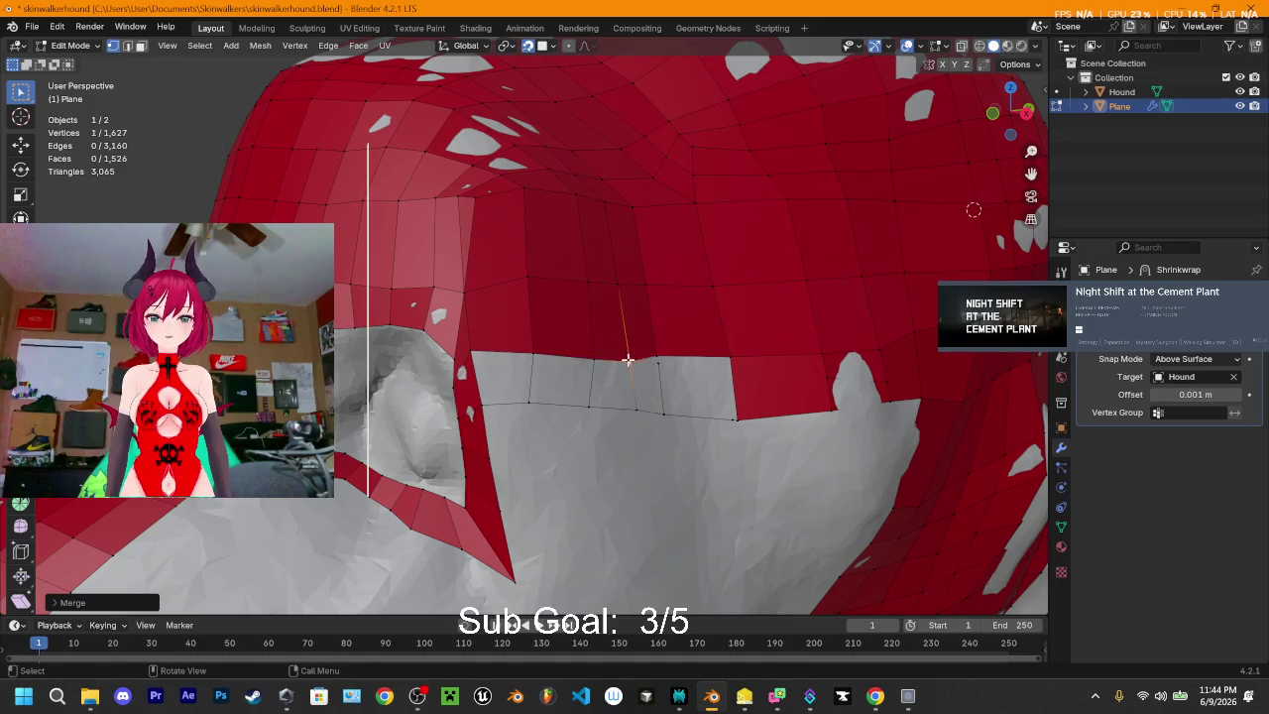
pyautogui.click(654, 364)
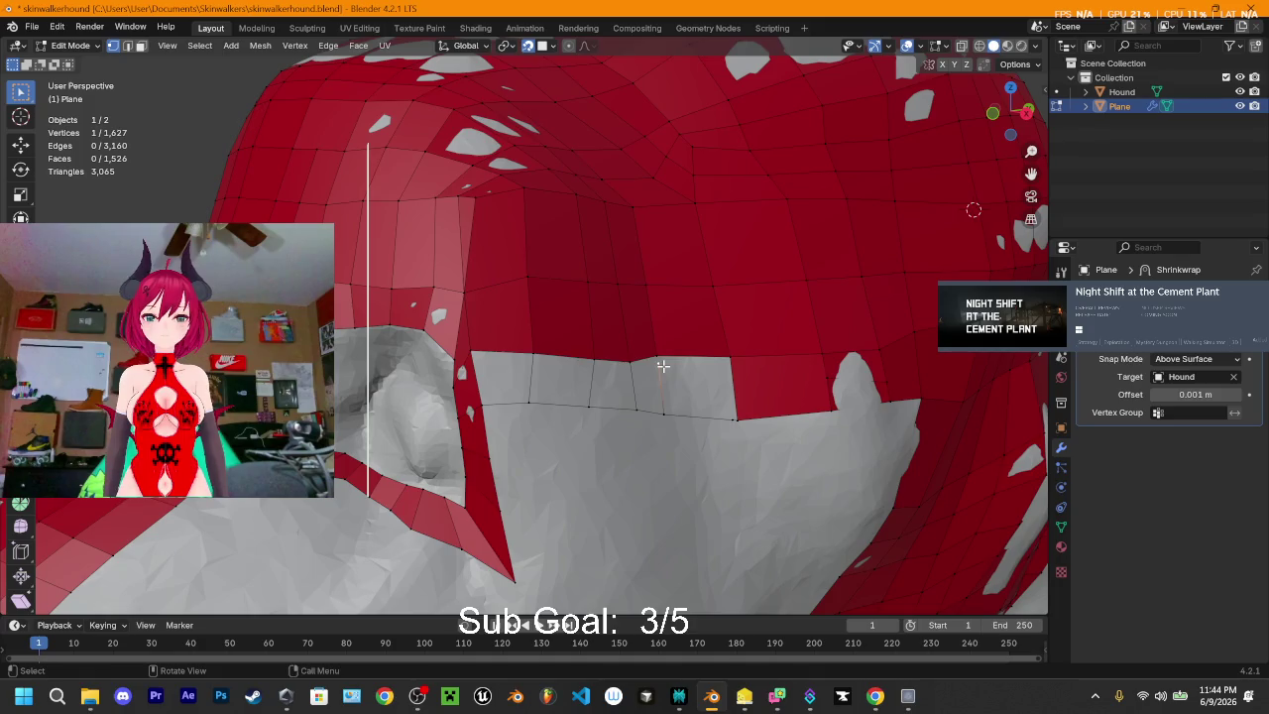
pyautogui.press('m')
pyautogui.click(659, 363)
pyautogui.keyDown('shift'); pyautogui.click(662, 356); pyautogui.keyUp('shift')
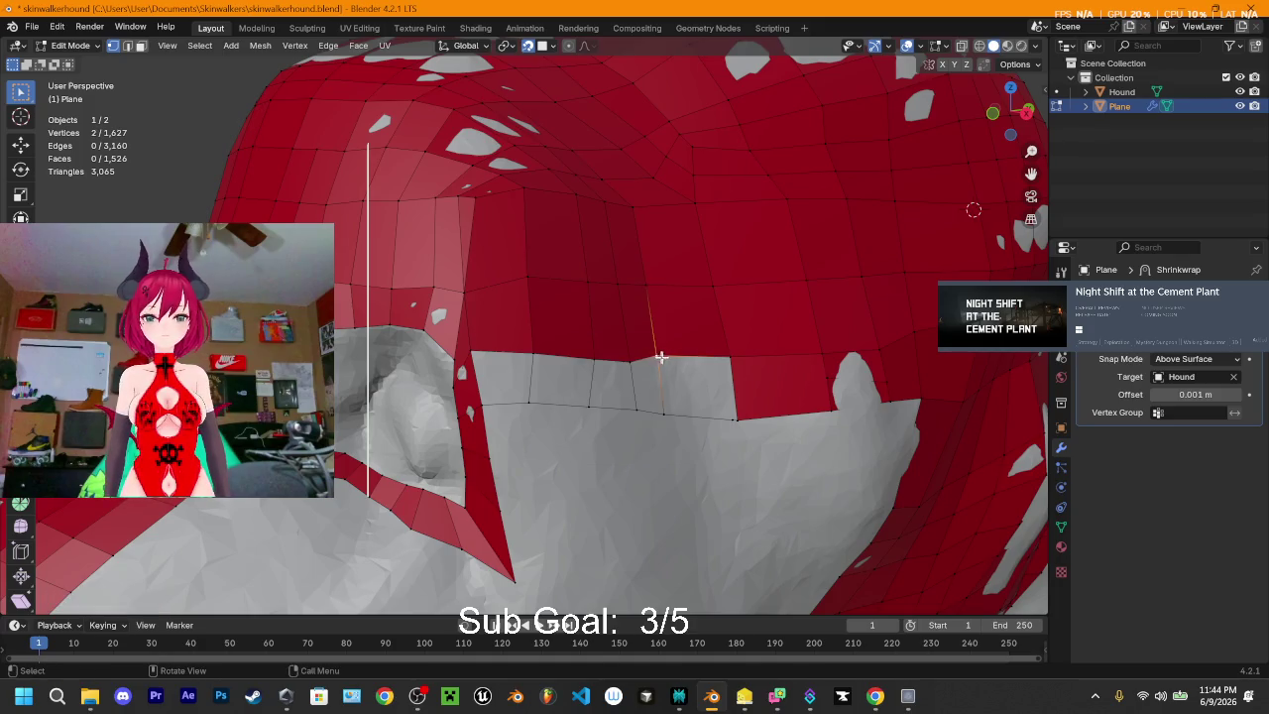
pyautogui.press('m')
pyautogui.click(657, 363)
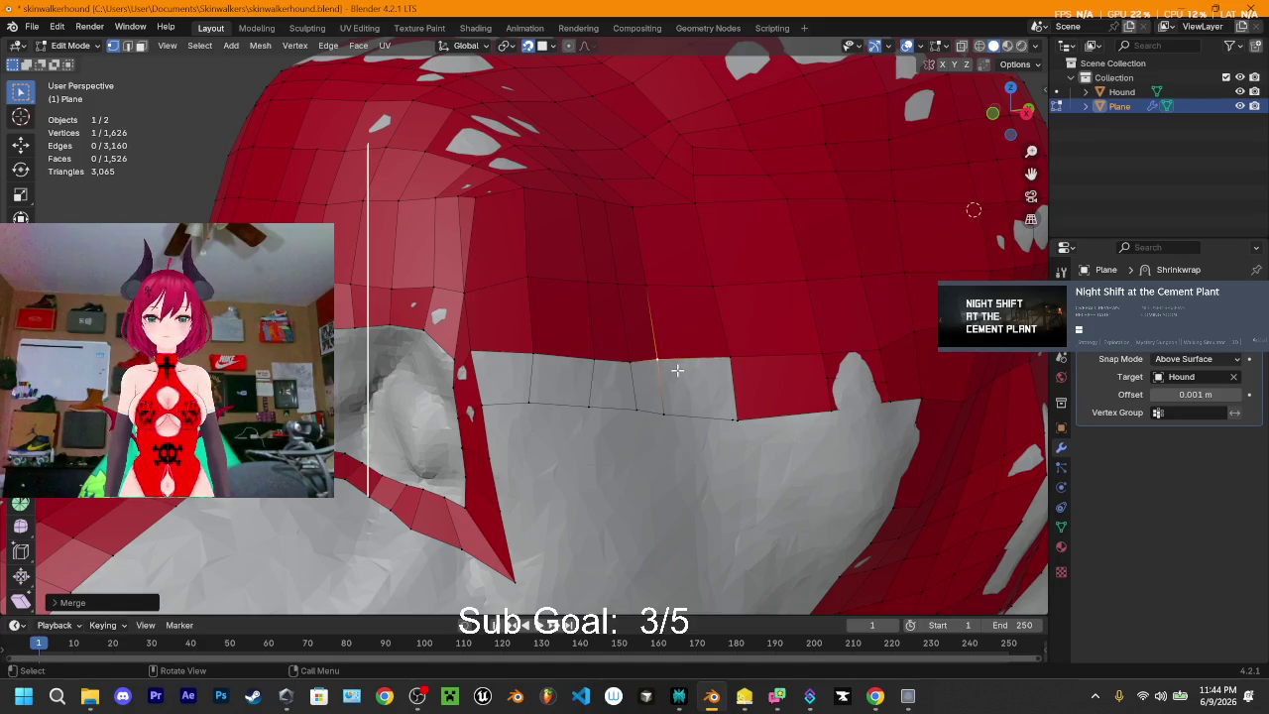
pyautogui.click(734, 384)
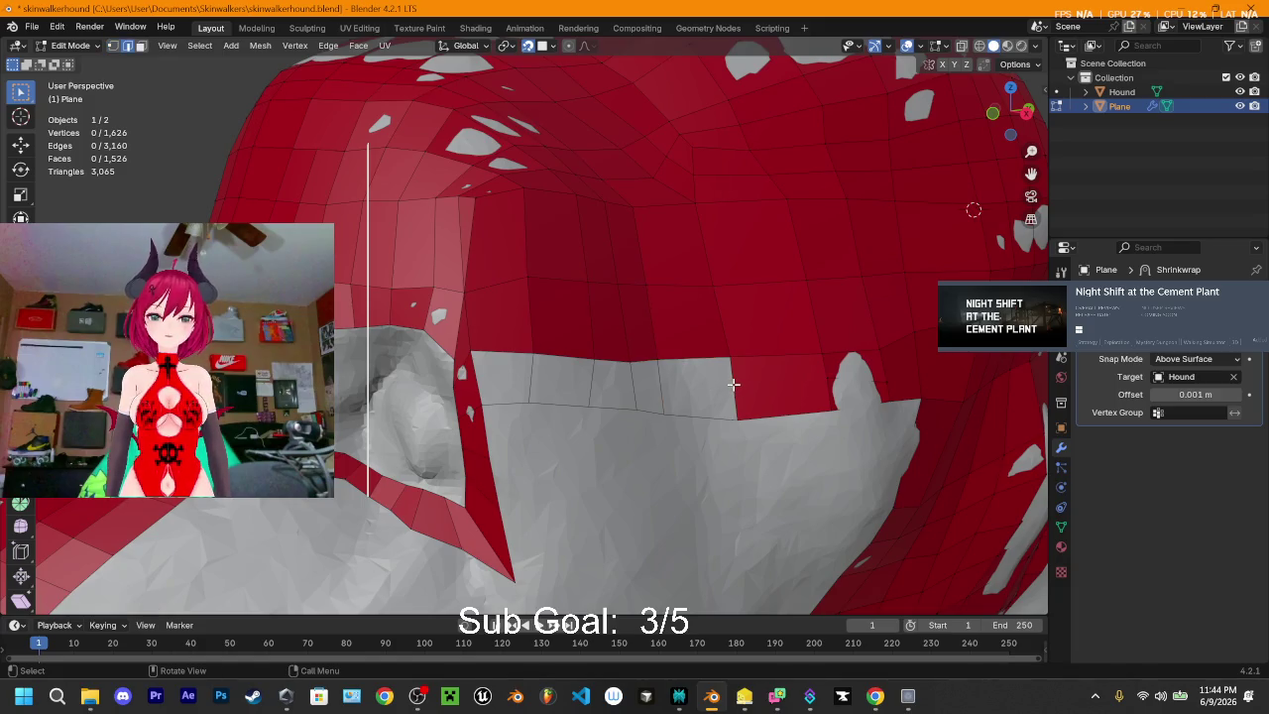
# - Fill the grey gaps along the edge with new faces, undoing one unwanted face
pyautogui.press('f')
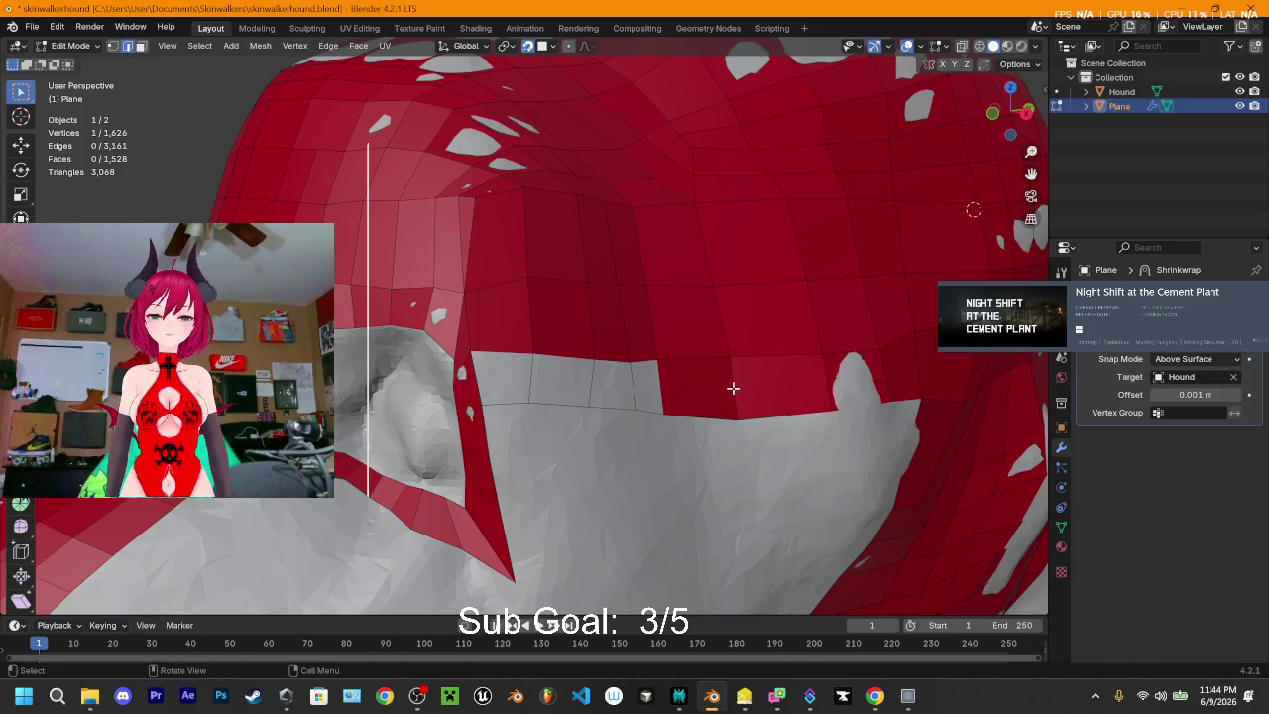
pyautogui.hotkey('ctrl', 'z')
pyautogui.hotkey('ctrl', 'z')
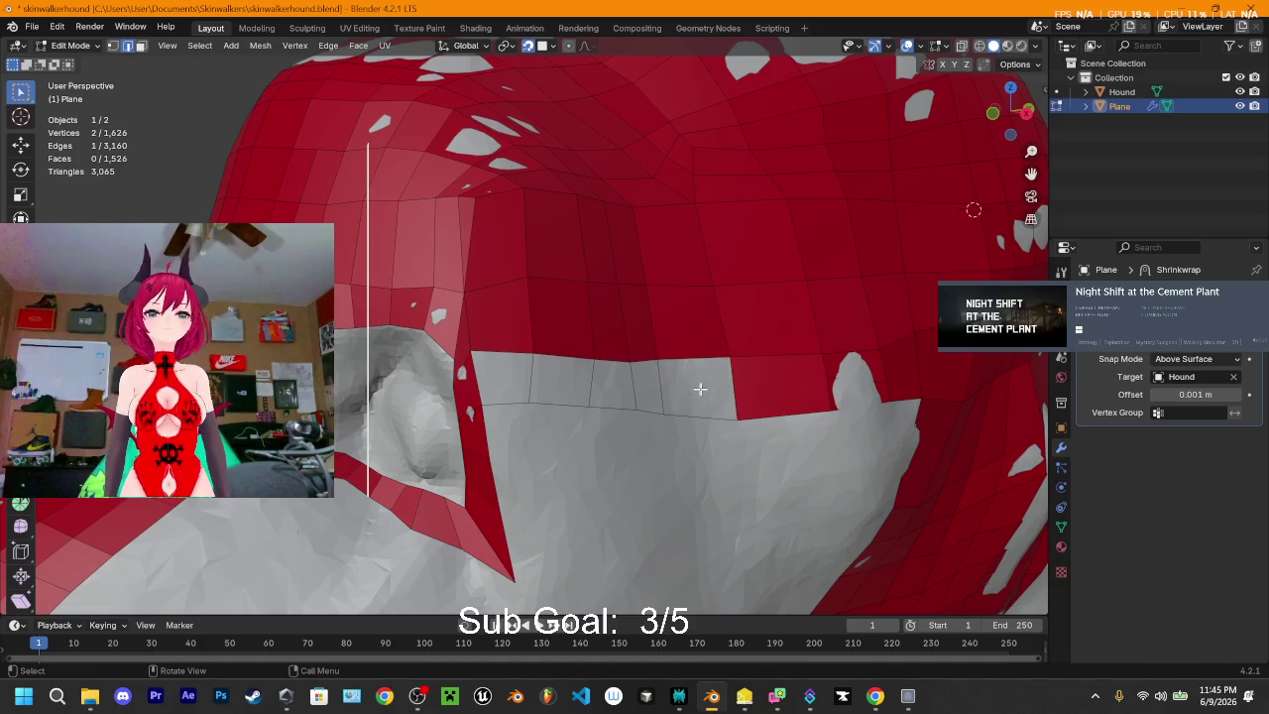
pyautogui.press('f')
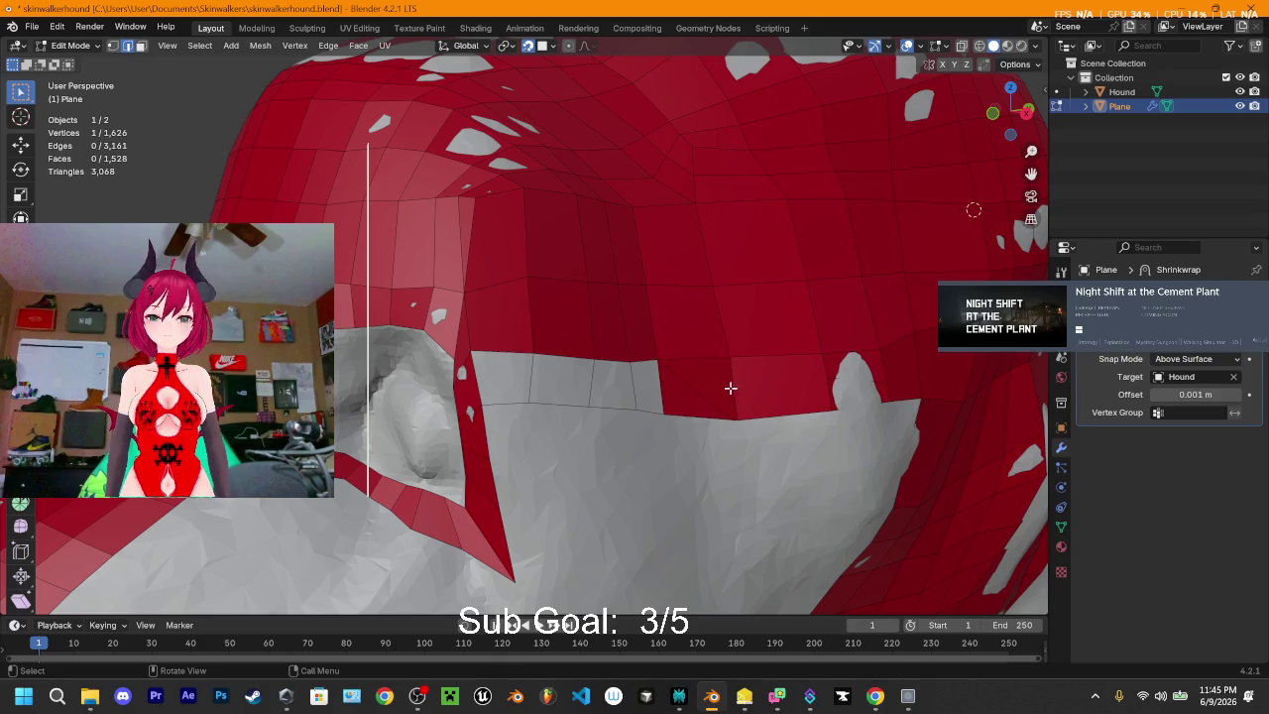
pyautogui.press('f')
pyautogui.press('f')
pyautogui.press('f')
pyautogui.press('f')
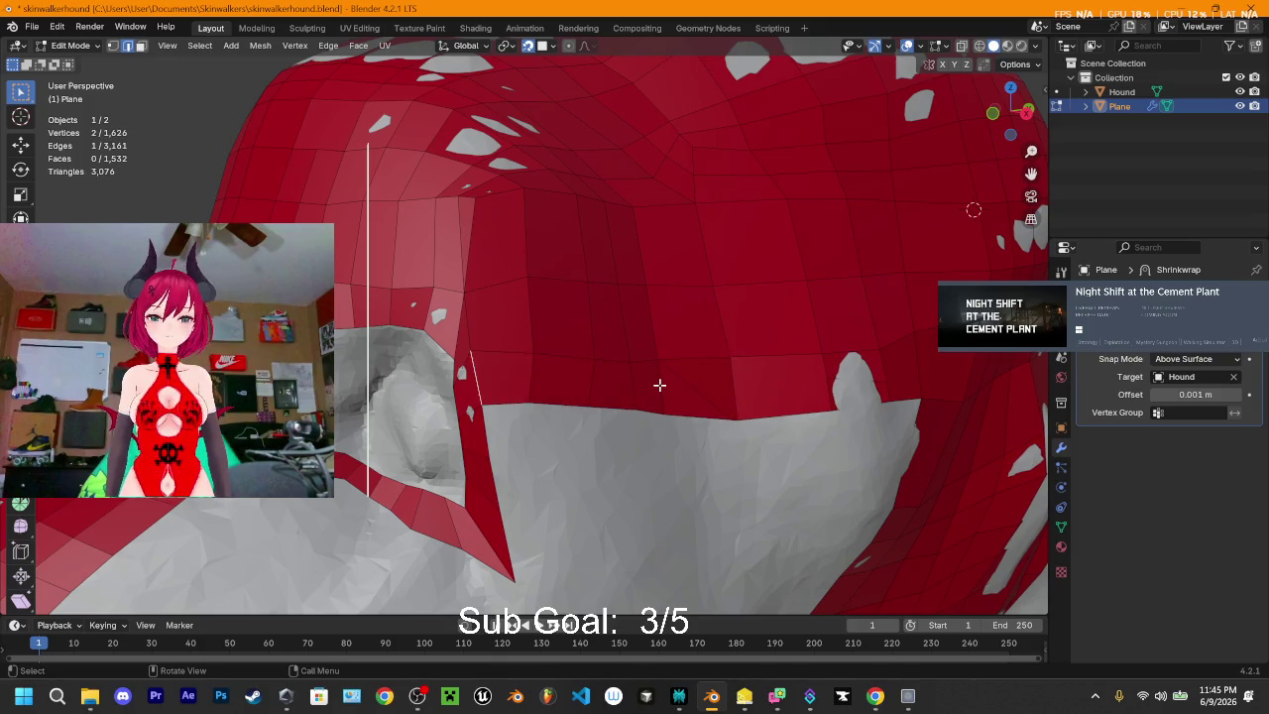
# - Extrude the border edge in six successive segments rightward along the jaw line
pyautogui.press('e')
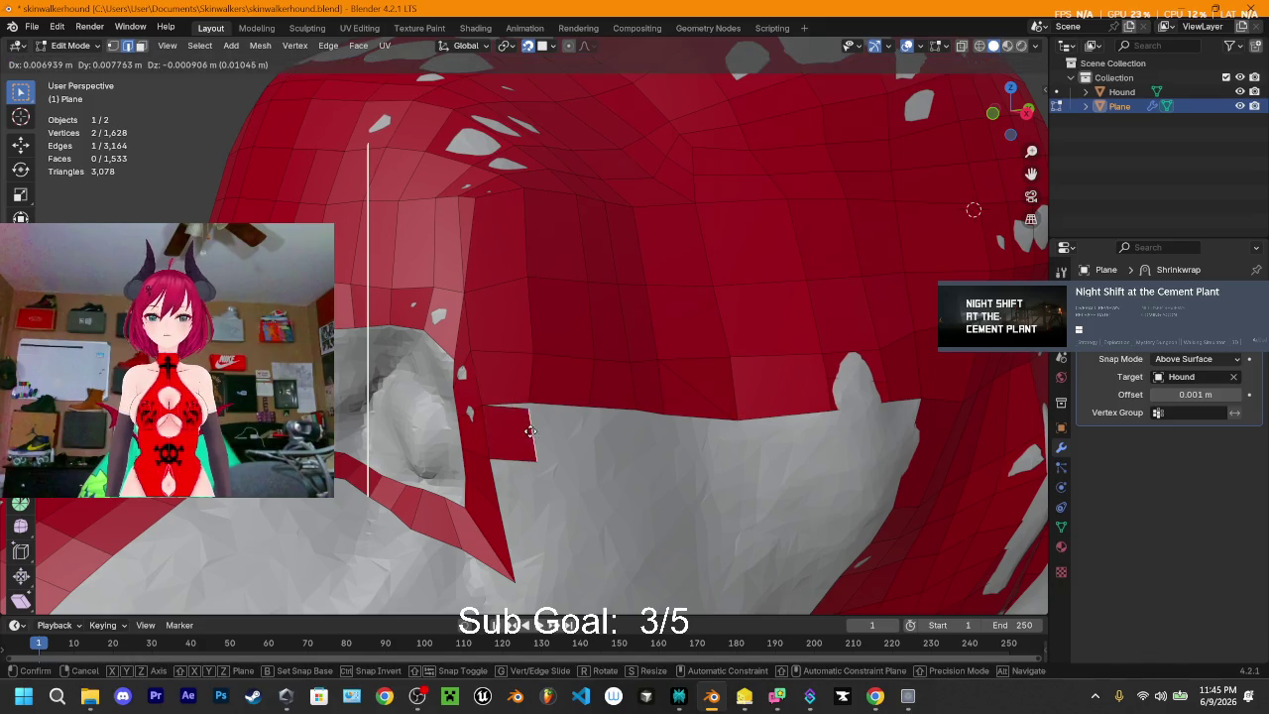
pyautogui.click(538, 440)
pyautogui.press('e')
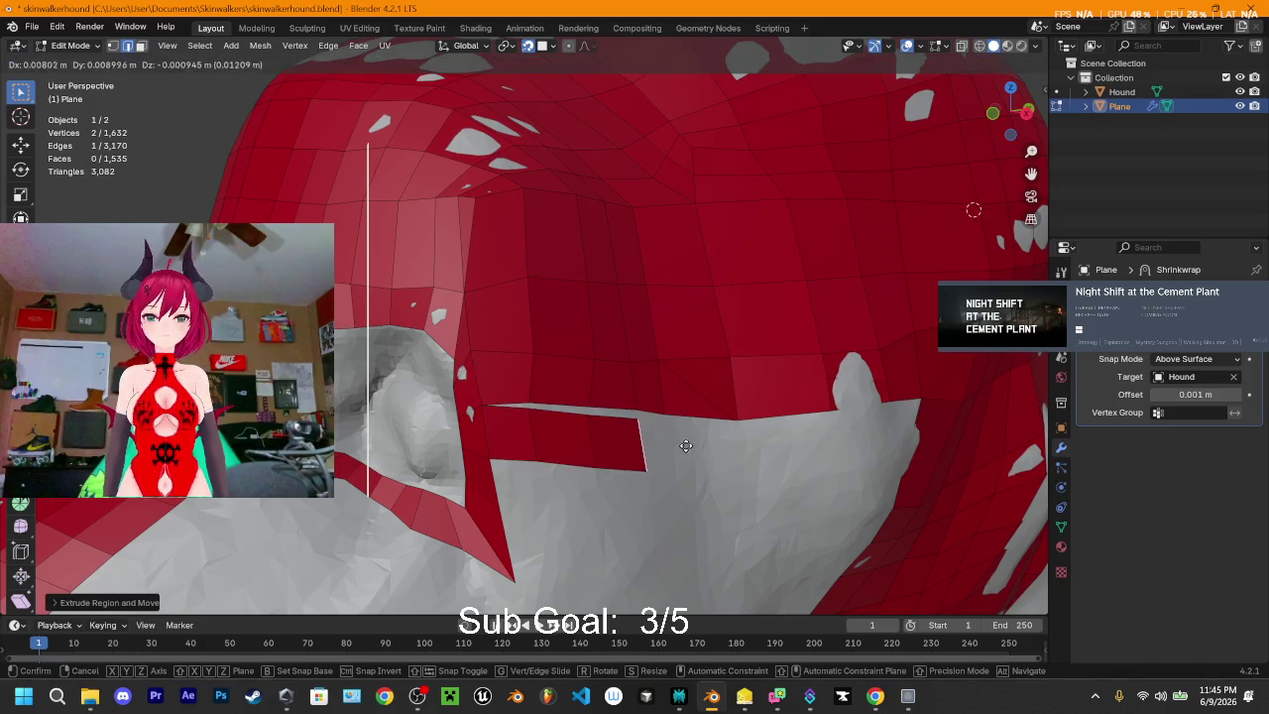
pyautogui.click(684, 439)
pyautogui.press('e')
pyautogui.click(720, 453)
pyautogui.press('e')
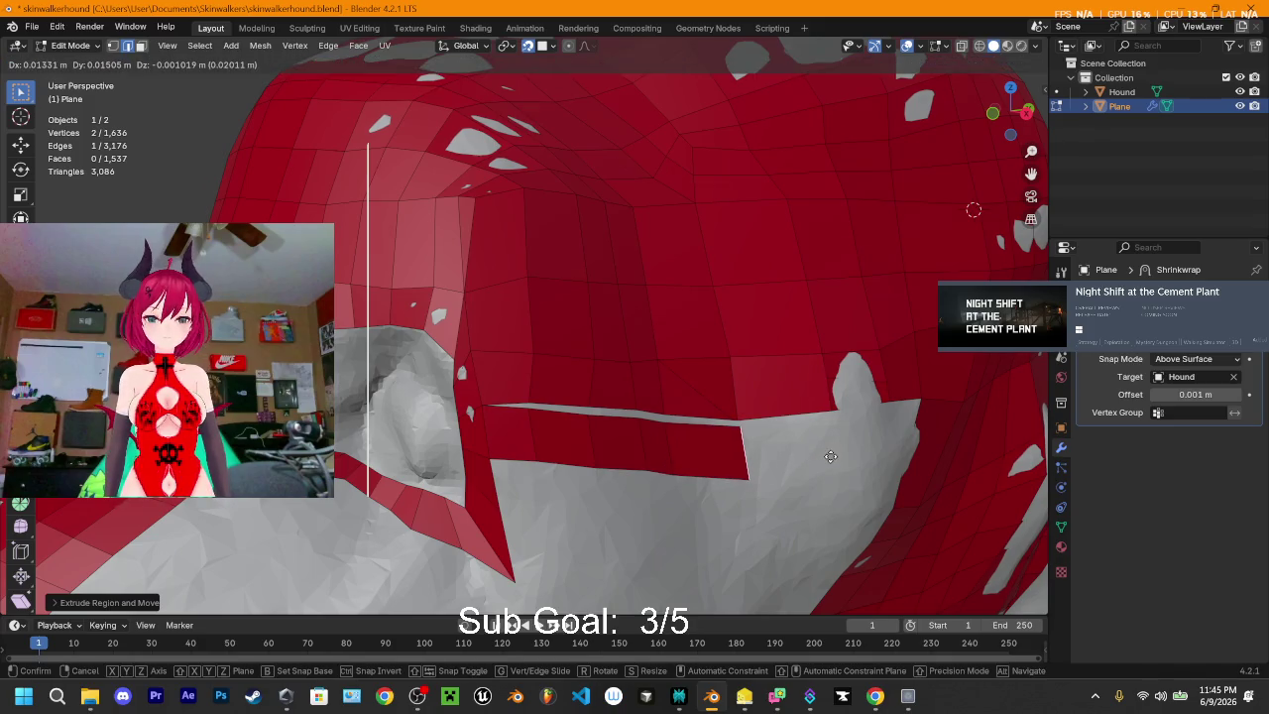
pyautogui.click(788, 453)
pyautogui.press('e')
pyautogui.click(918, 453)
pyautogui.press('e')
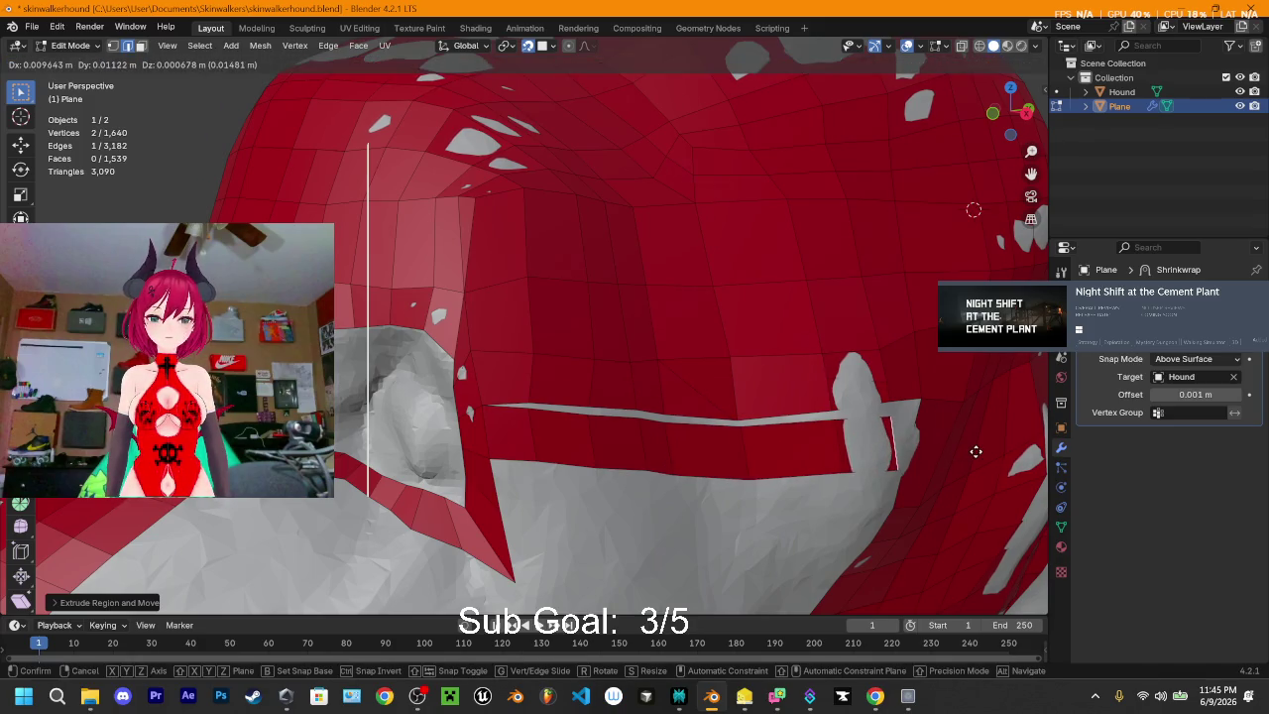
pyautogui.click(975, 446)
pyautogui.press('s')
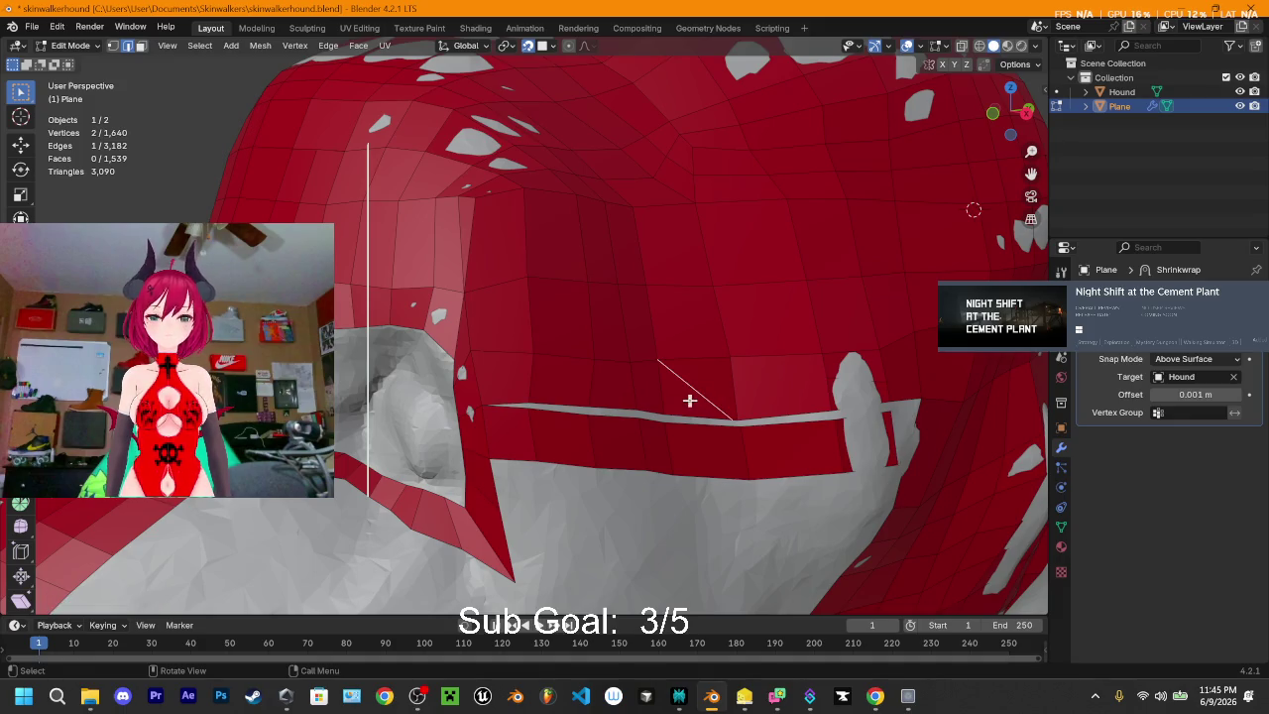
pyautogui.press('Escape')
# - Delete the badly connected edge and fill the resulting hole with one face
pyautogui.press('x')
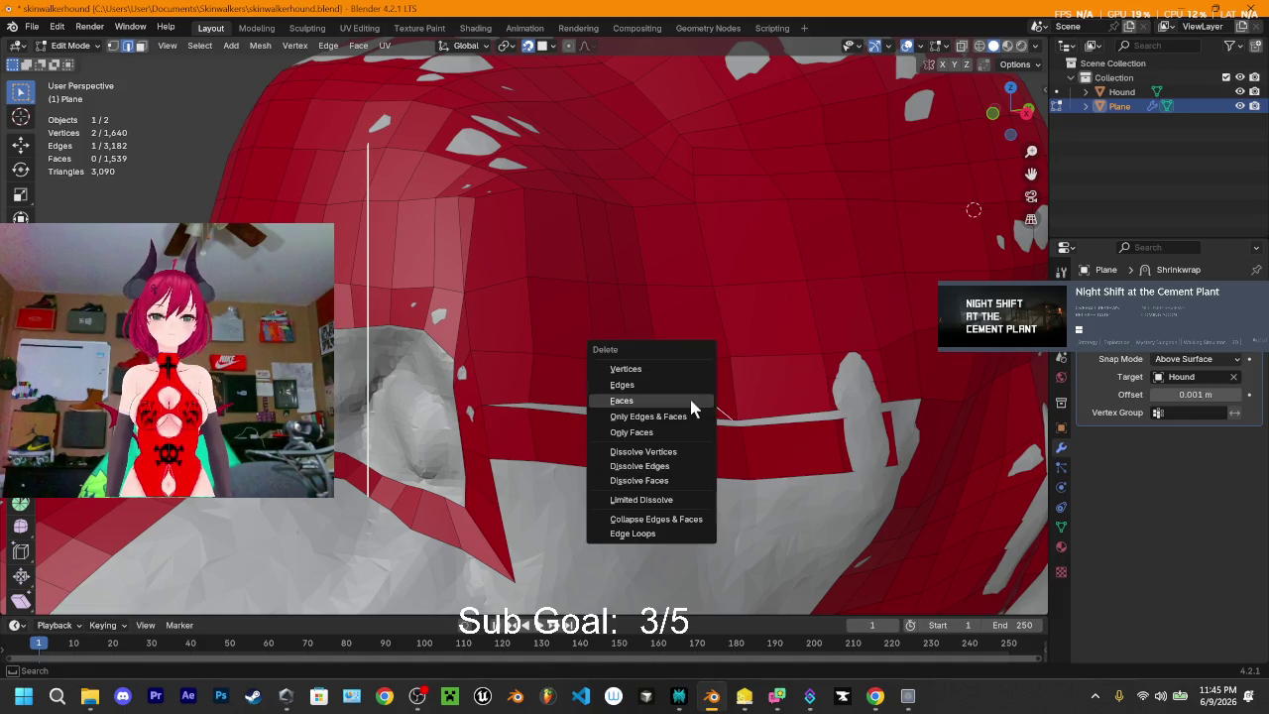
pyautogui.click(668, 383)
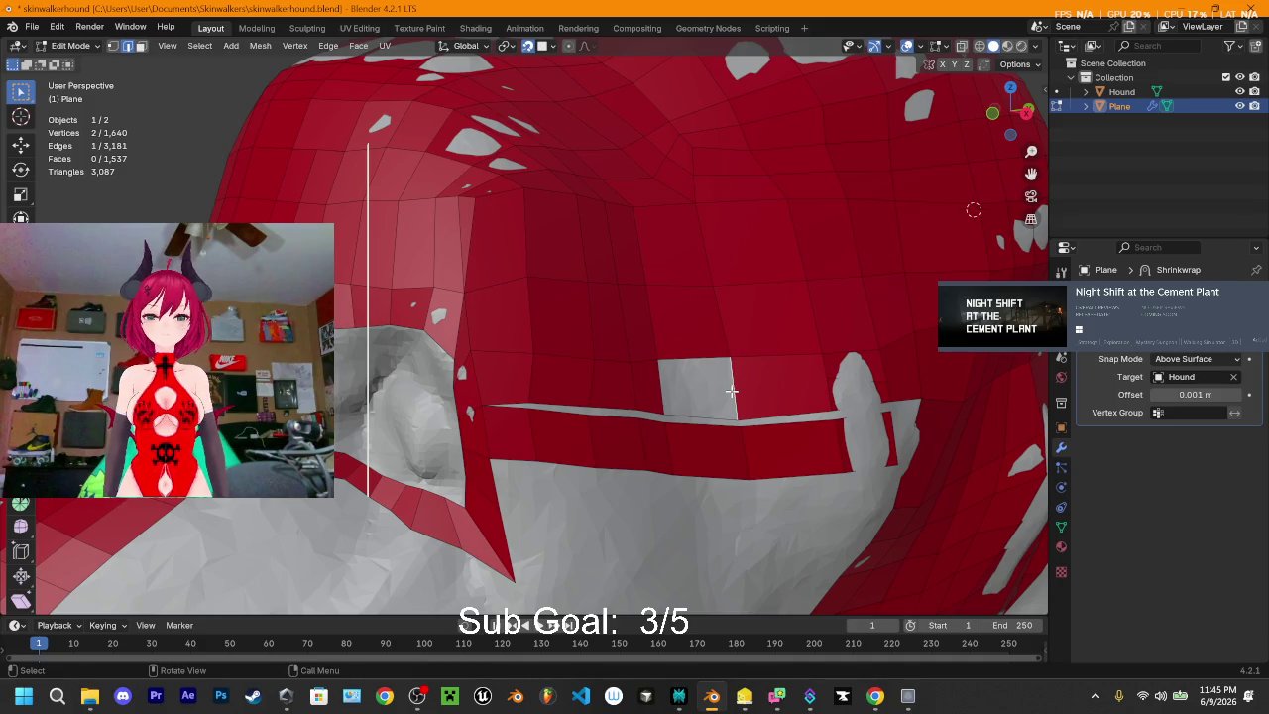
pyautogui.keyDown('shift'); pyautogui.click(662, 386); pyautogui.keyUp('shift')
pyautogui.press('f')
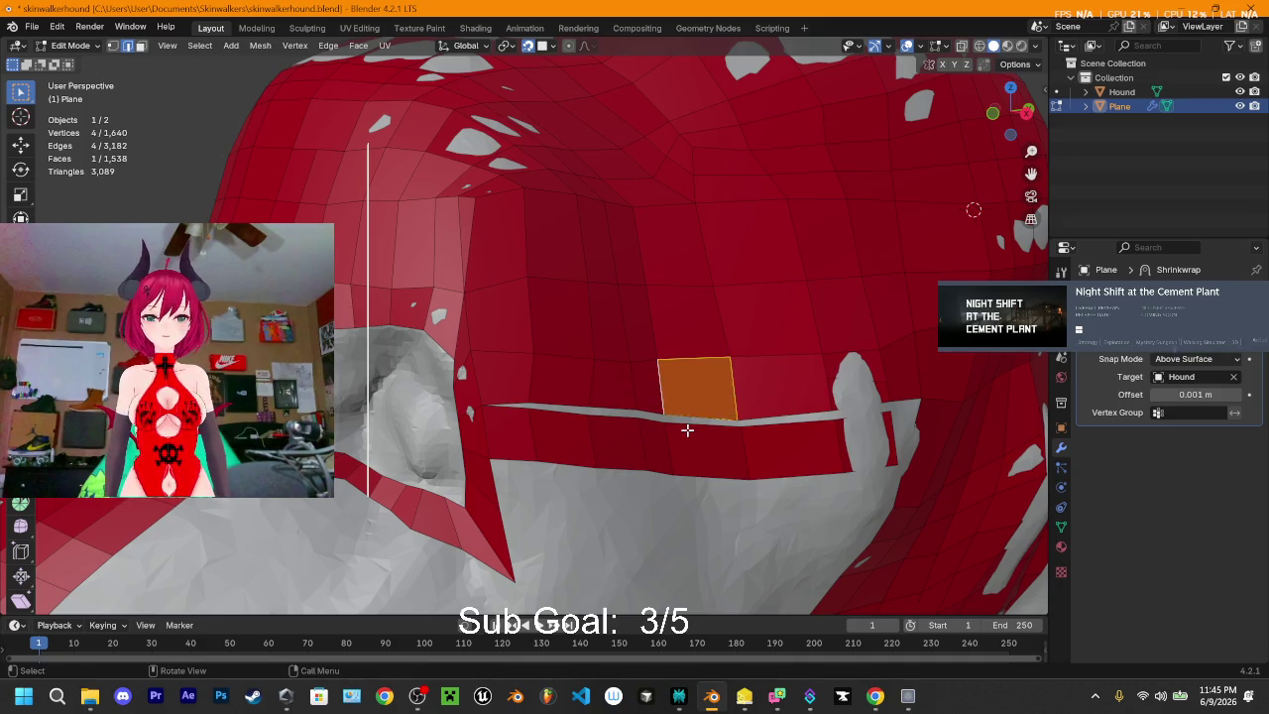
# - Select a single vertical edge on the plane while orbiting around the head
pyautogui.moveTo(872, 426); pyautogui.dragTo(850, 427, button='middle')
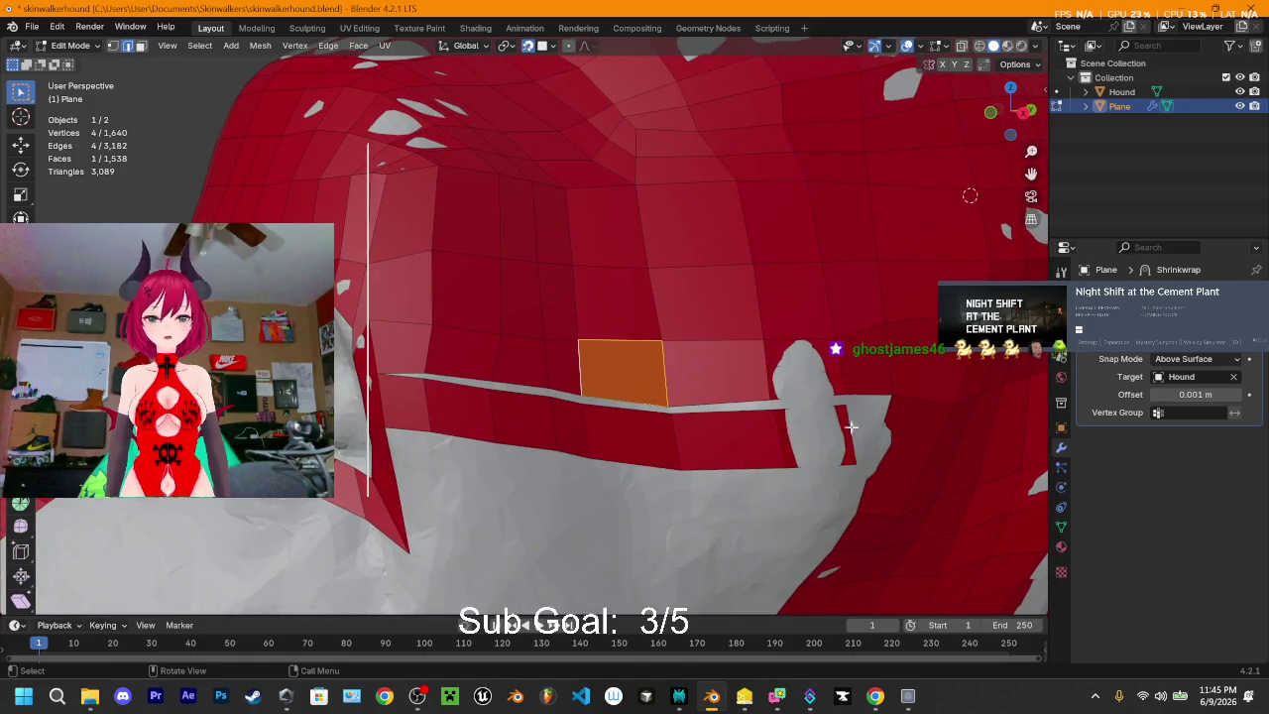
pyautogui.click(435, 382)
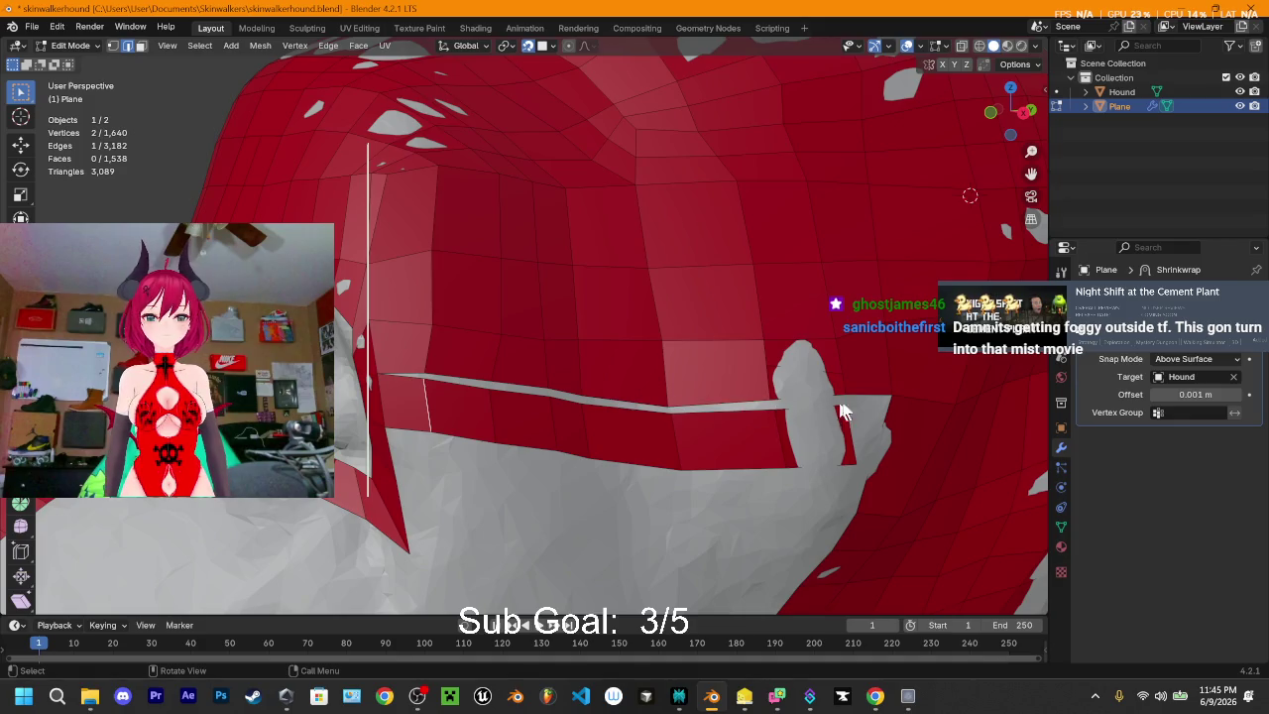
pyautogui.moveTo(882, 408); pyautogui.dragTo(625, 290, button='middle')
pyautogui.scroll(-3, 644, 284)
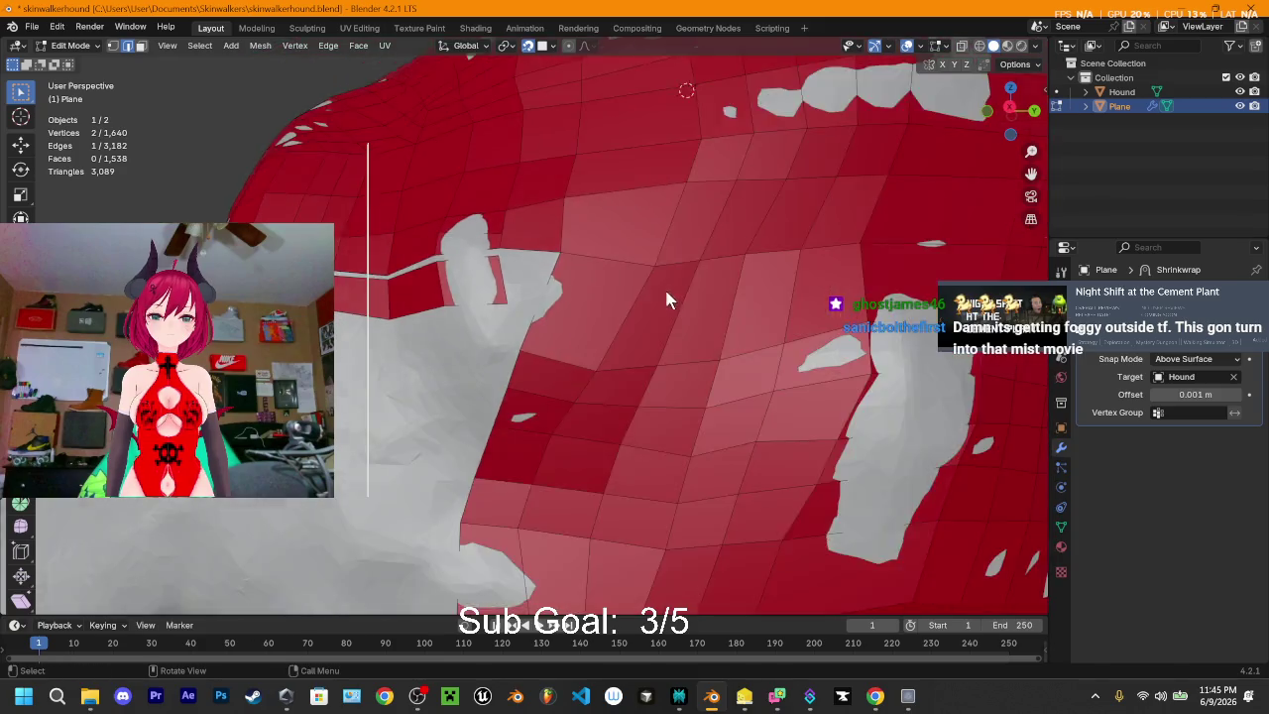
# - Add a new edge loop across the retopology mesh and slide it into place
pyautogui.scroll(-3, 659, 294)
pyautogui.scroll(-3, 659, 309)
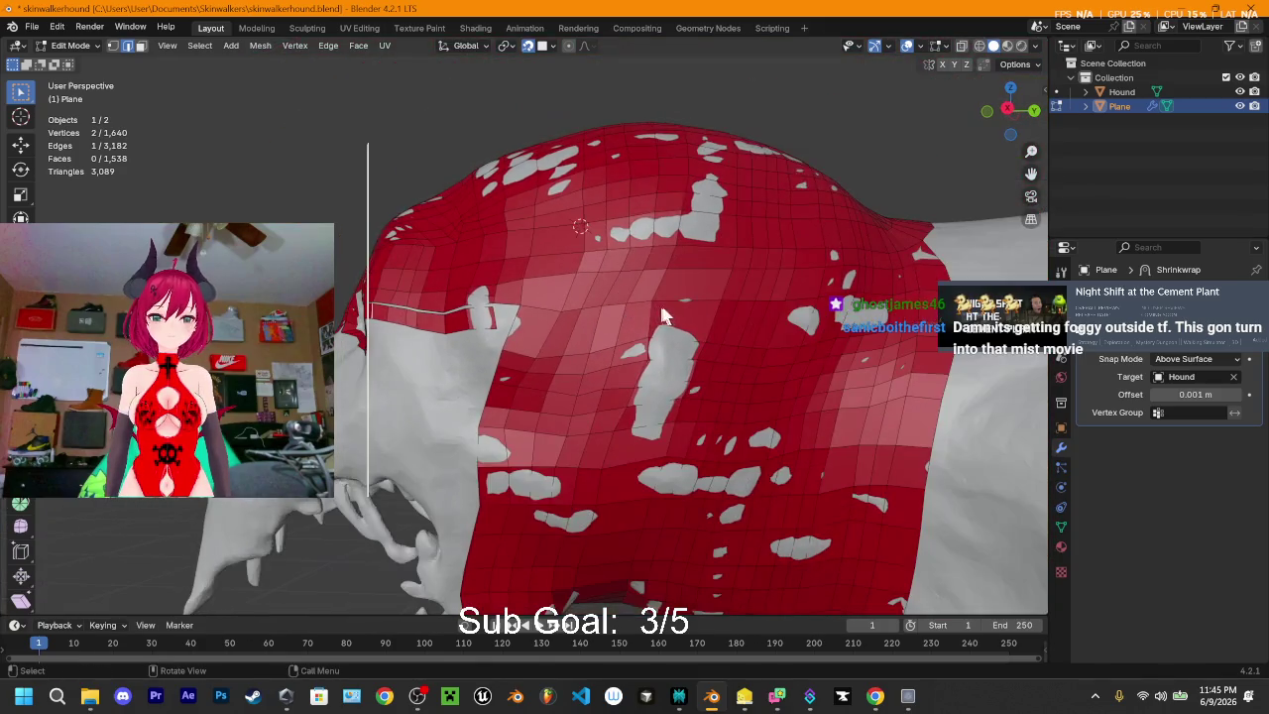
pyautogui.keyDown('alt'); pyautogui.click(546, 329); pyautogui.keyUp('alt')
pyautogui.press('g')
pyautogui.press('g')
pyautogui.click(542, 329)
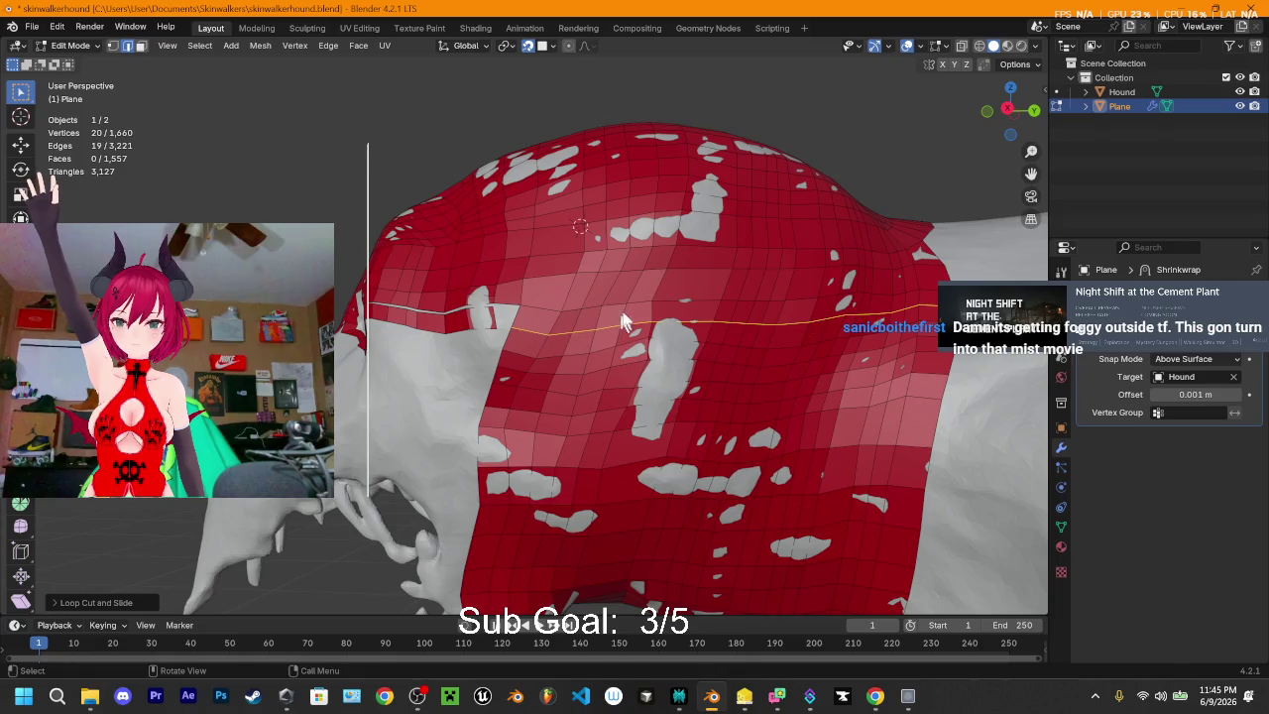
pyautogui.moveTo(543, 329); pyautogui.dragTo(643, 300, button='middle')
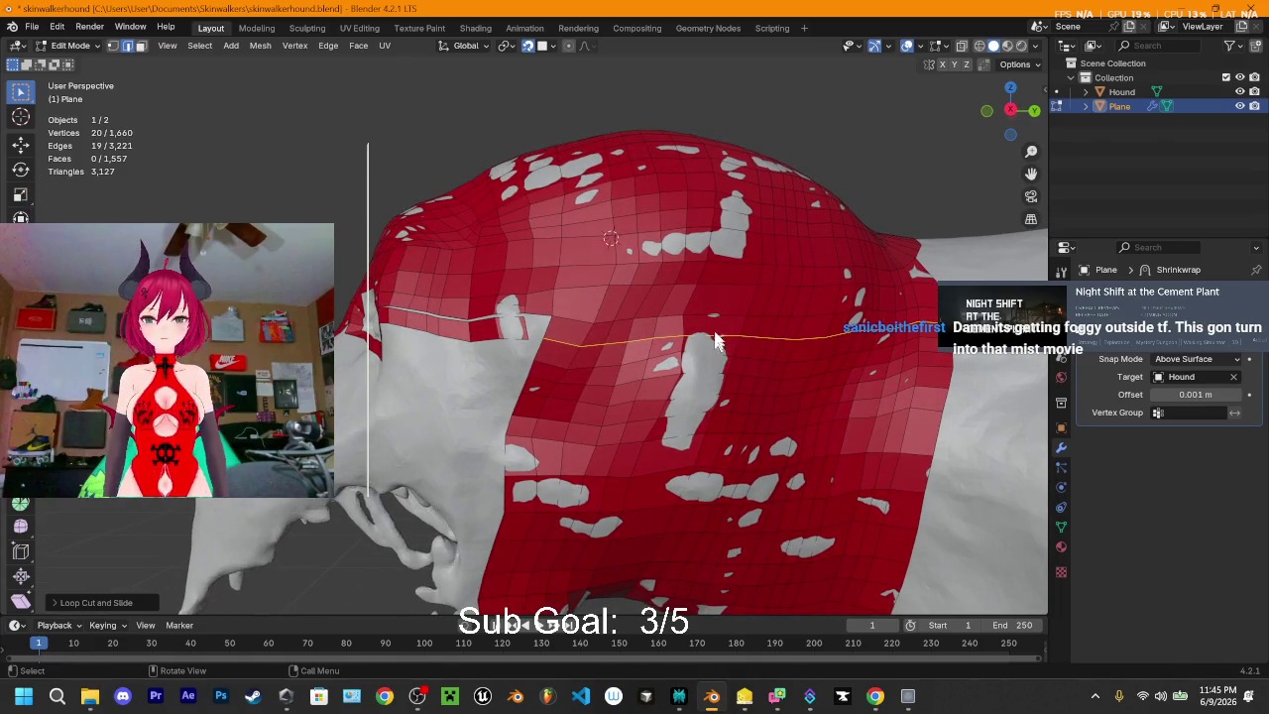
# - Knife a three-point vertical cut down the side of the head
pyautogui.hotkey('alt', 'a')
pyautogui.press('k')
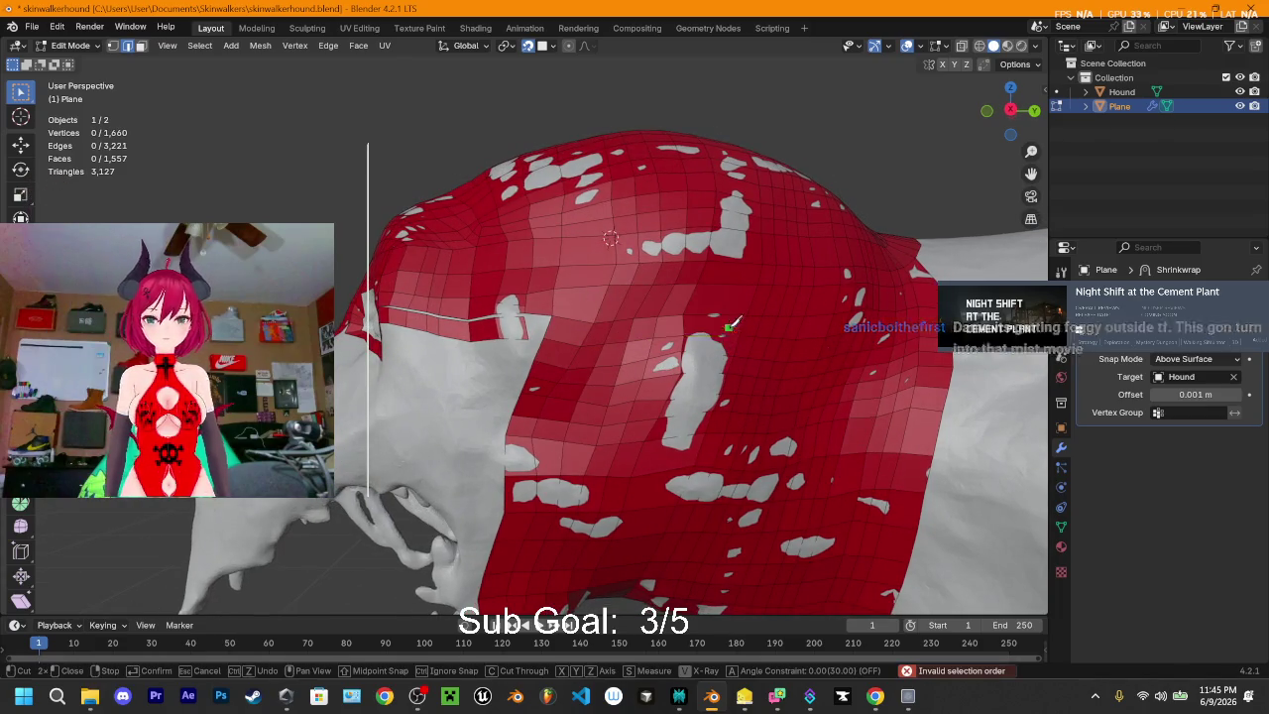
pyautogui.click(707, 337)
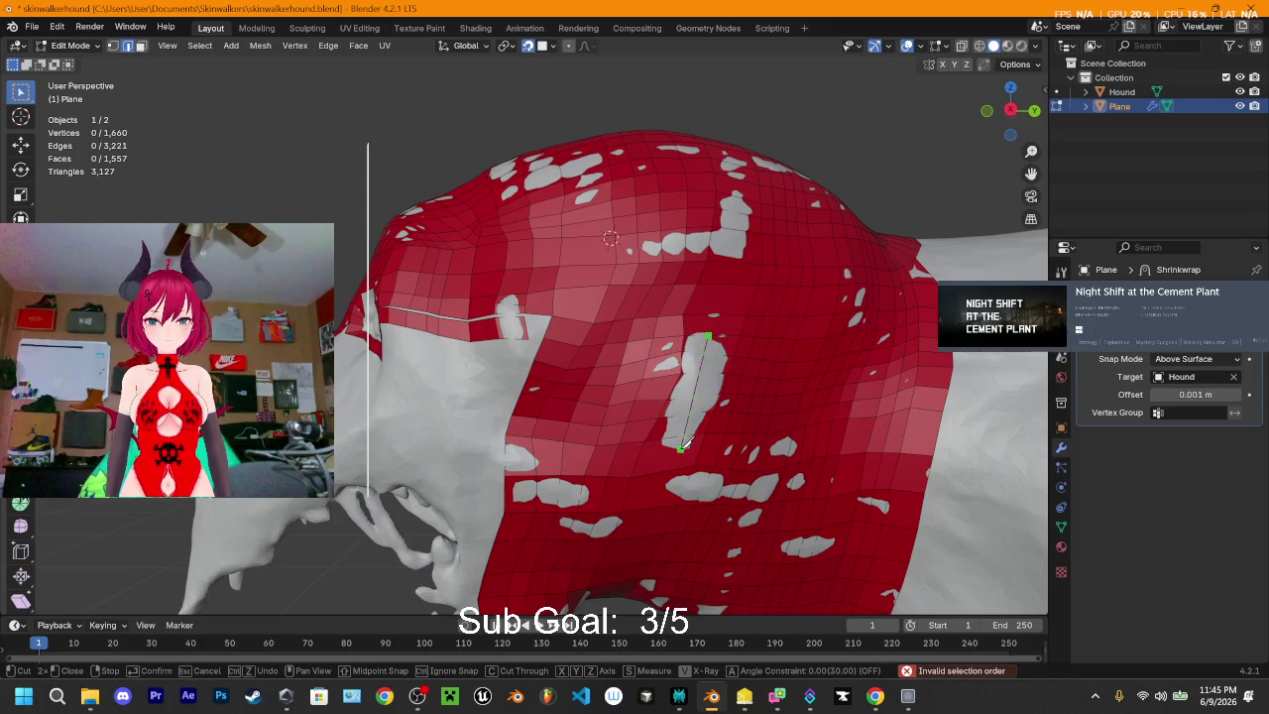
pyautogui.click(684, 437)
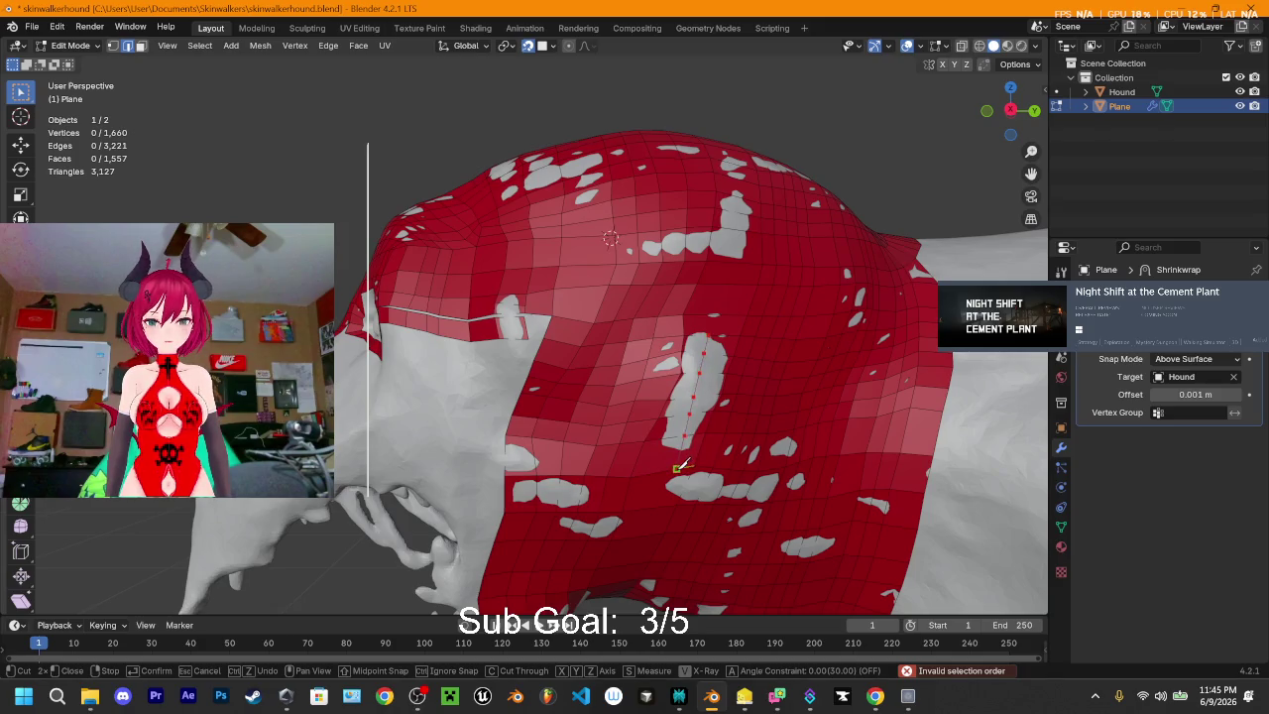
pyautogui.click(676, 467)
pyautogui.press('Return')
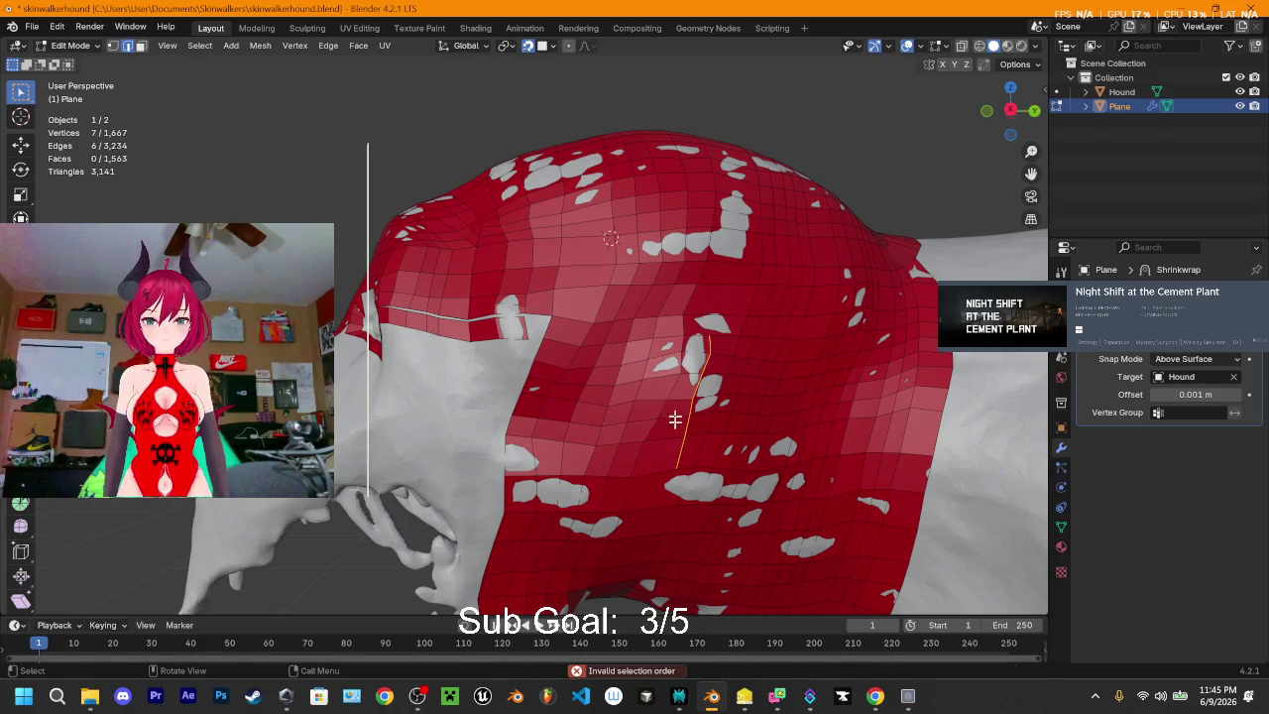
pyautogui.moveTo(674, 421)
pyautogui.mouseDown(button='middle')
pyautogui.moveTo(617, 423)
pyautogui.moveTo(609, 360)
pyautogui.mouseUp(button='middle')
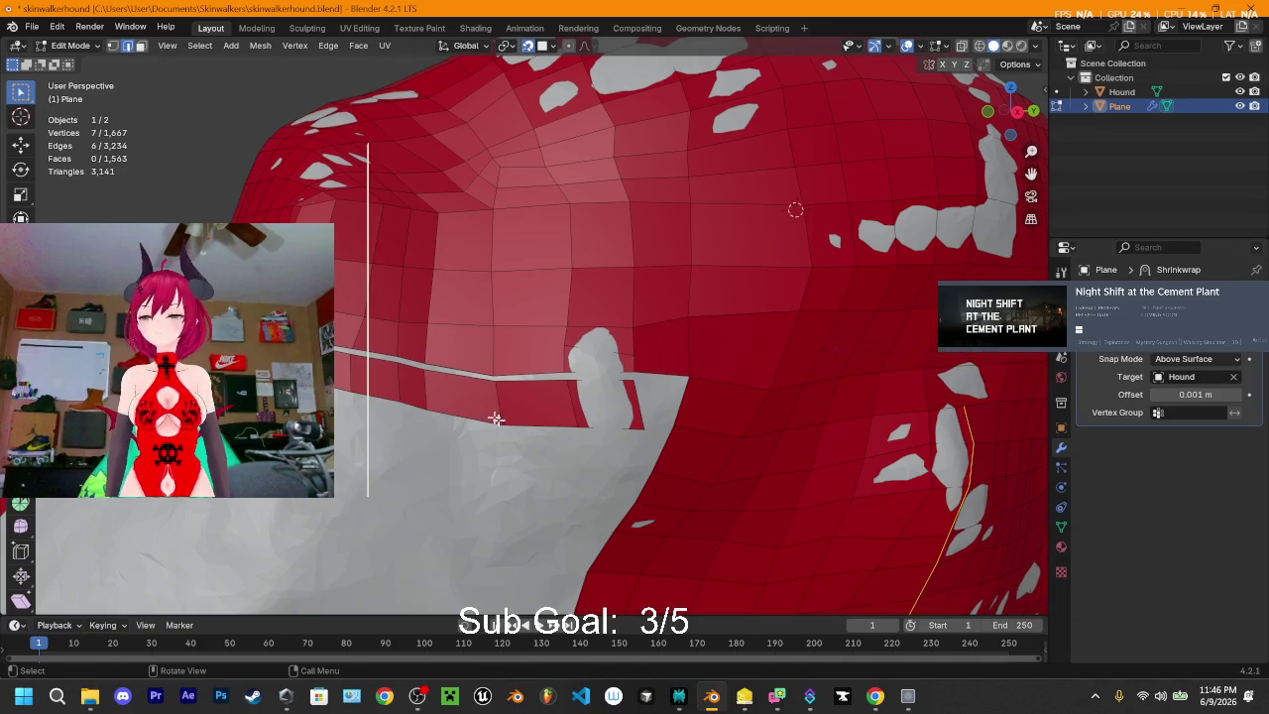
# - Merge three pairs of stray vertices at the strip's end near the jaw
pyautogui.moveTo(339, 340); pyautogui.dragTo(391, 354, button='middle')
pyautogui.click(401, 386)
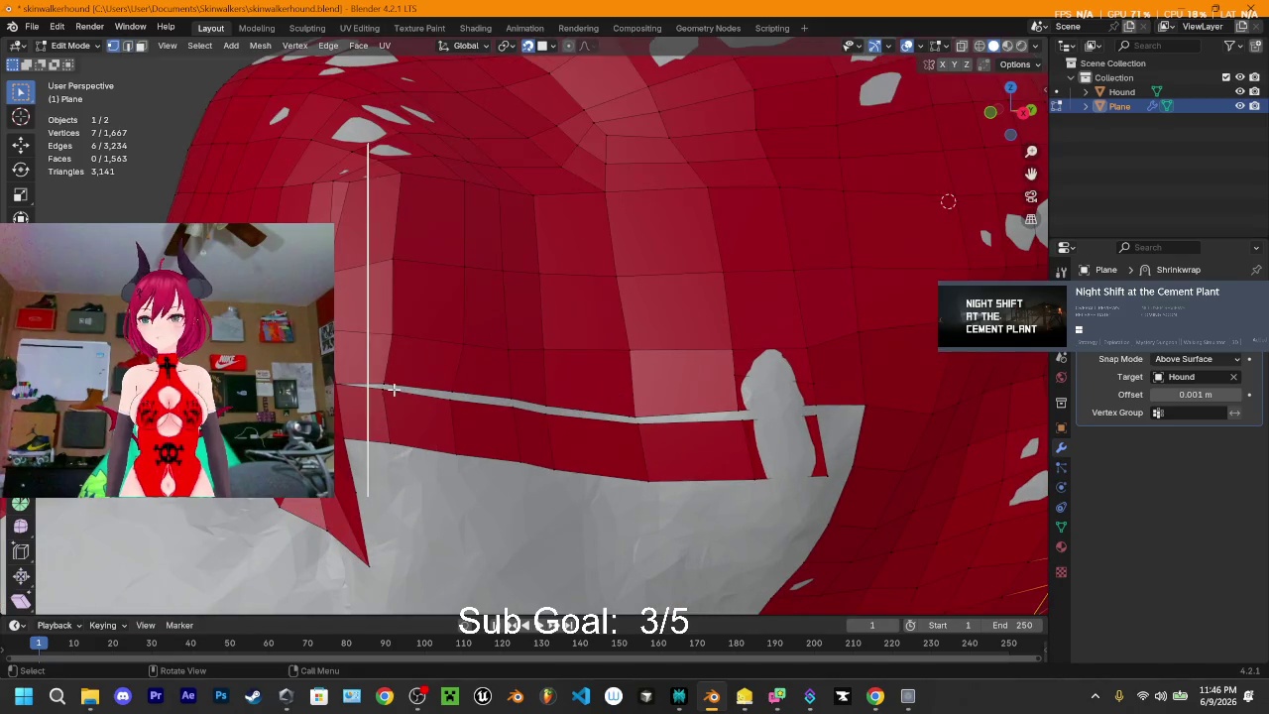
pyautogui.keyDown('shift'); pyautogui.click(382, 392); pyautogui.keyUp('shift')
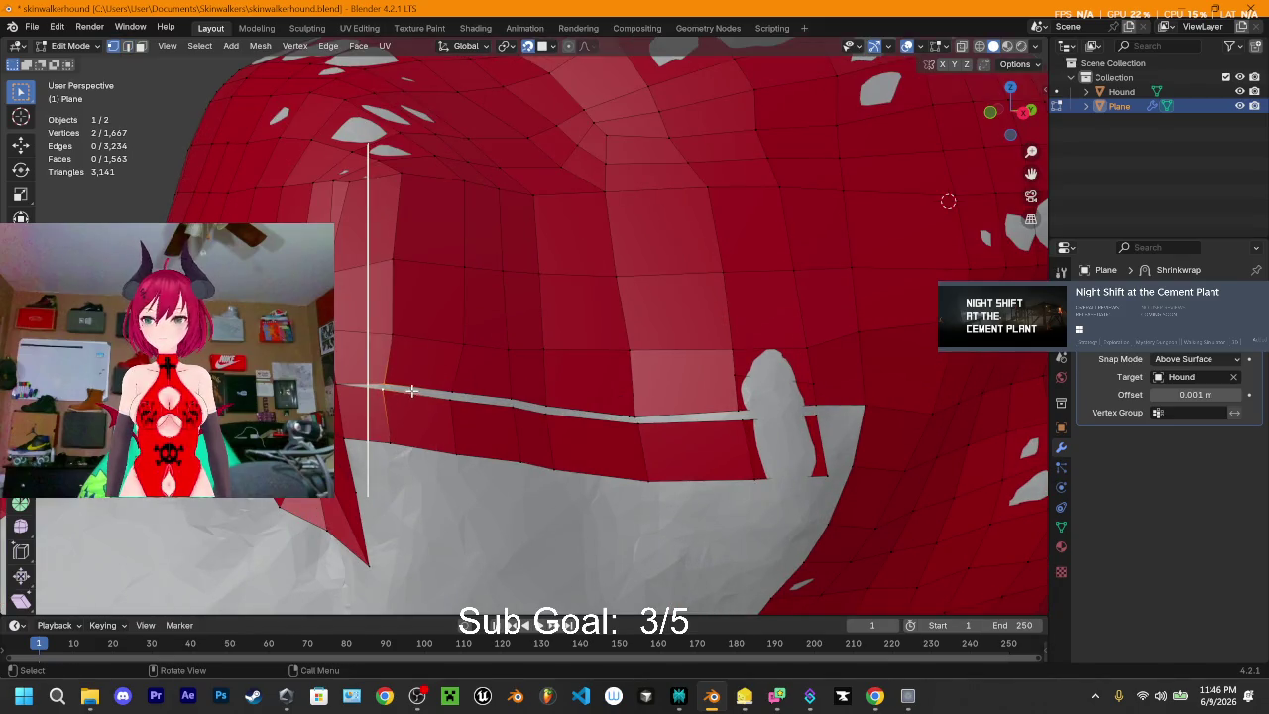
pyautogui.press('m')
pyautogui.click(389, 378)
pyautogui.keyDown('shift'); pyautogui.click(445, 397); pyautogui.keyUp('shift')
pyautogui.press('m')
pyautogui.click(445, 398)
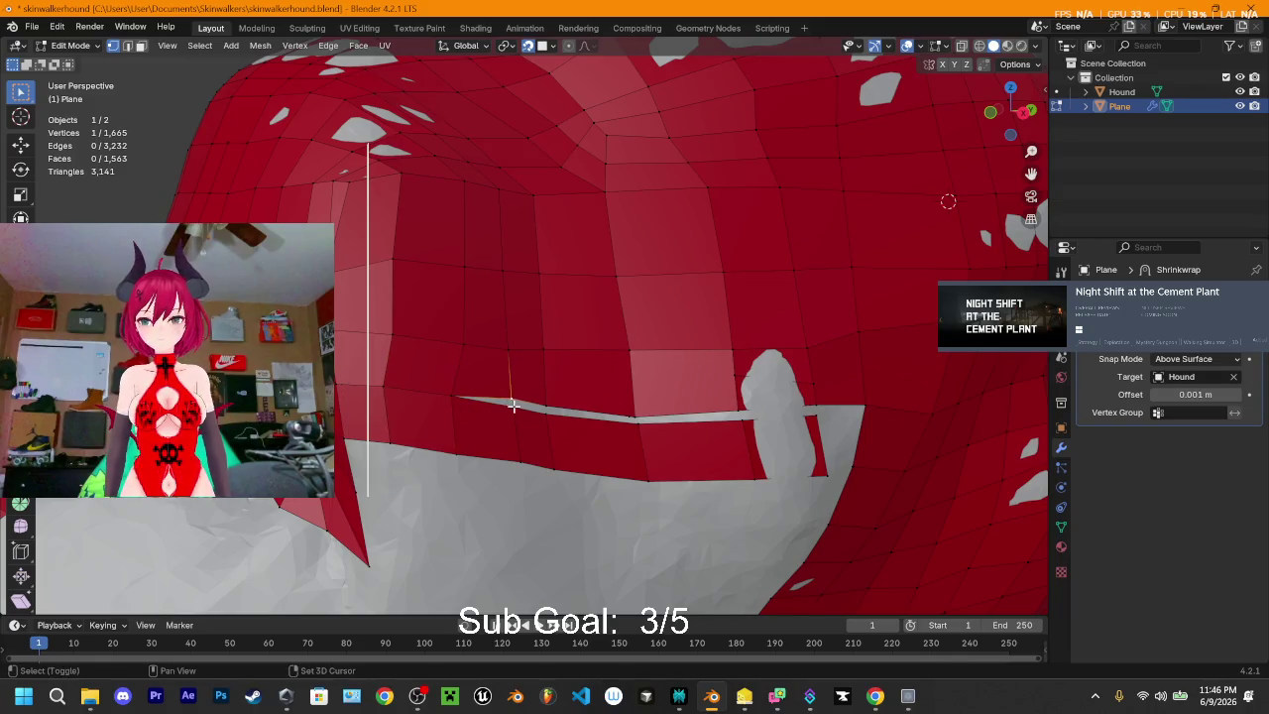
pyautogui.keyDown('shift'); pyautogui.click(513, 406); pyautogui.keyUp('shift')
pyautogui.press('m')
pyautogui.click(516, 404)
pyautogui.keyDown('shift'); pyautogui.click(546, 412); pyautogui.keyUp('shift')
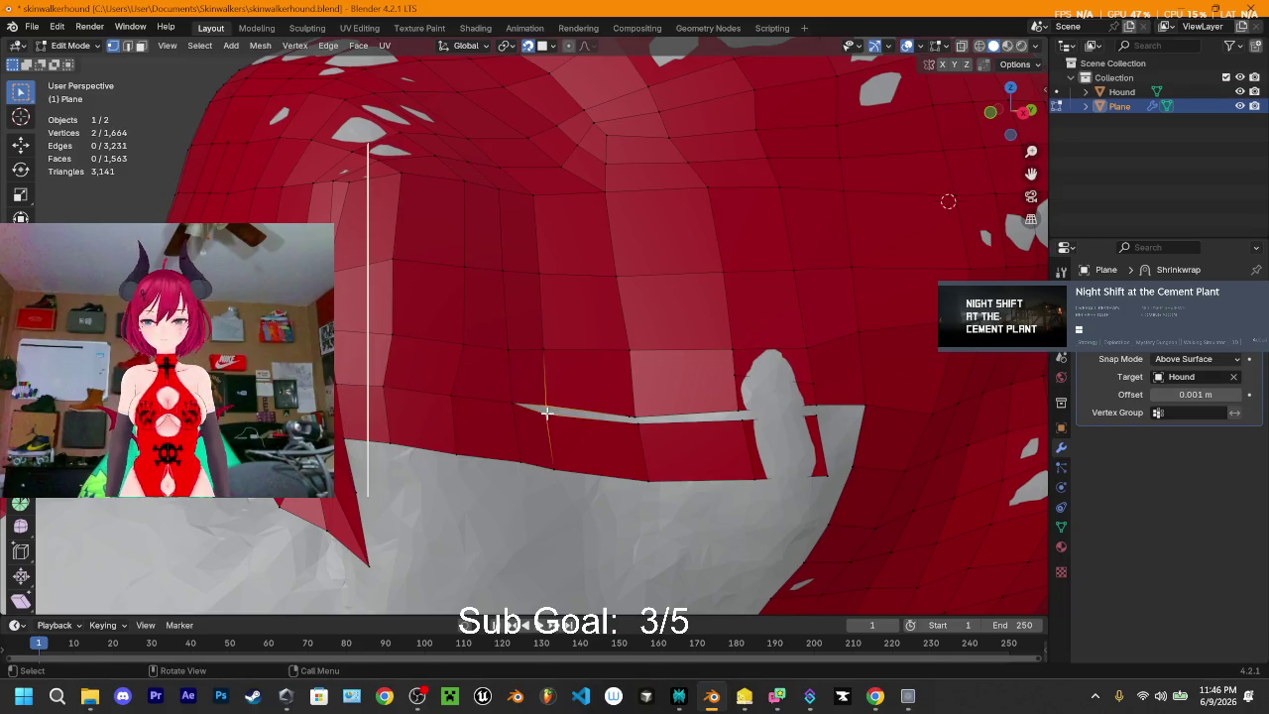
pyautogui.press('m')
pyautogui.click(546, 418)
# - Delete the bad edge beside the grey hound body in edge select mode
pyautogui.scroll(2, 635, 418)
pyautogui.scroll(2, 697, 426)
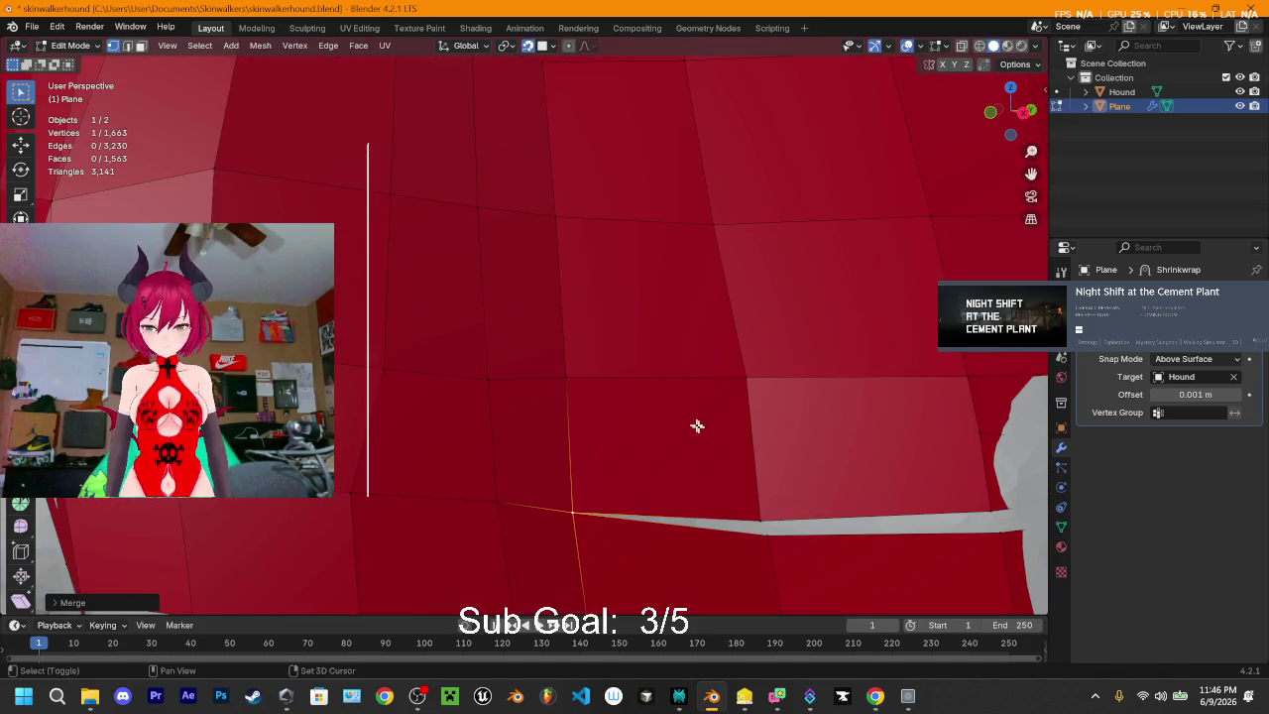
pyautogui.keyDown('shift'); pyautogui.moveTo(697, 427); pyautogui.dragTo(483, 341, button='middle'); pyautogui.keyUp('shift')
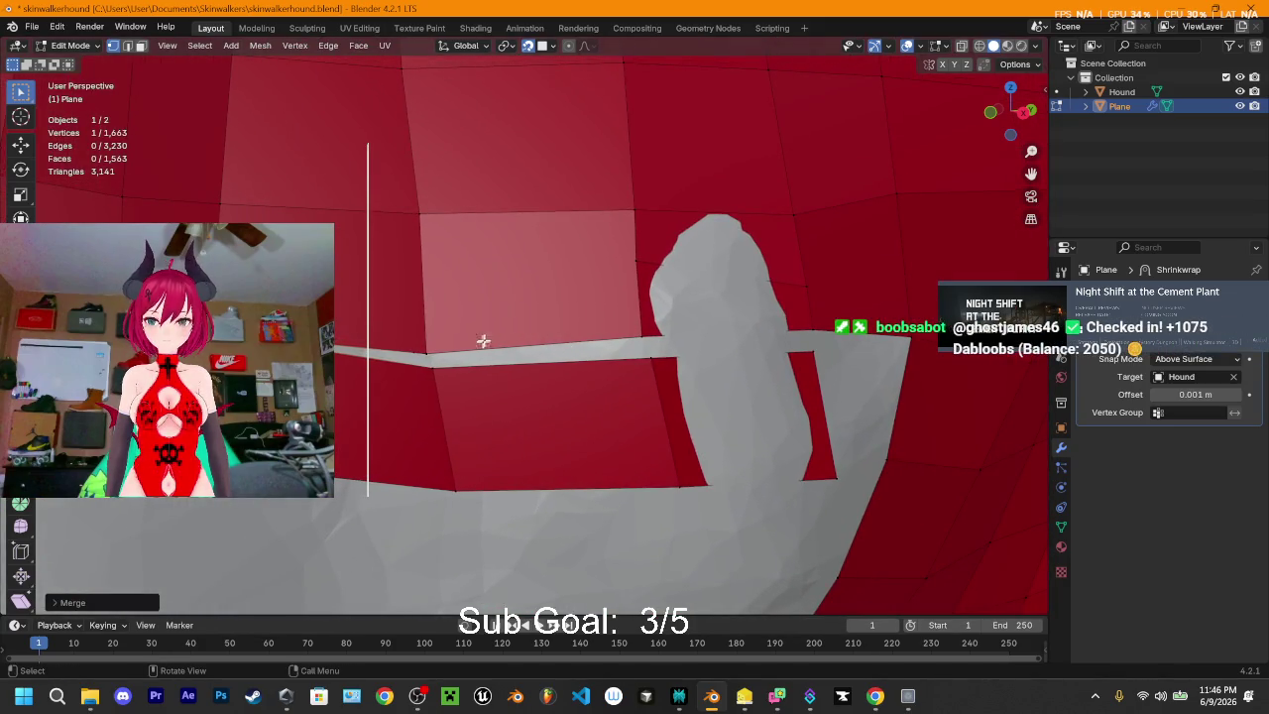
pyautogui.press('2')
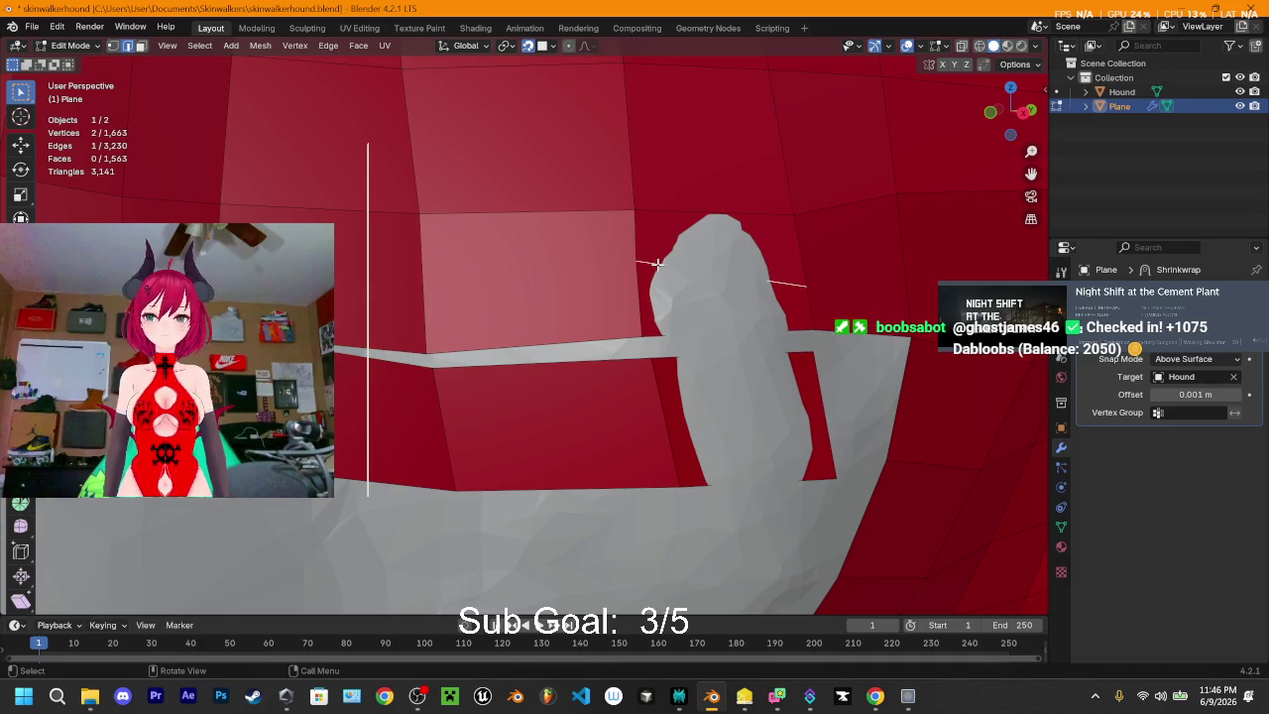
pyautogui.press('x')
pyautogui.click(644, 260)
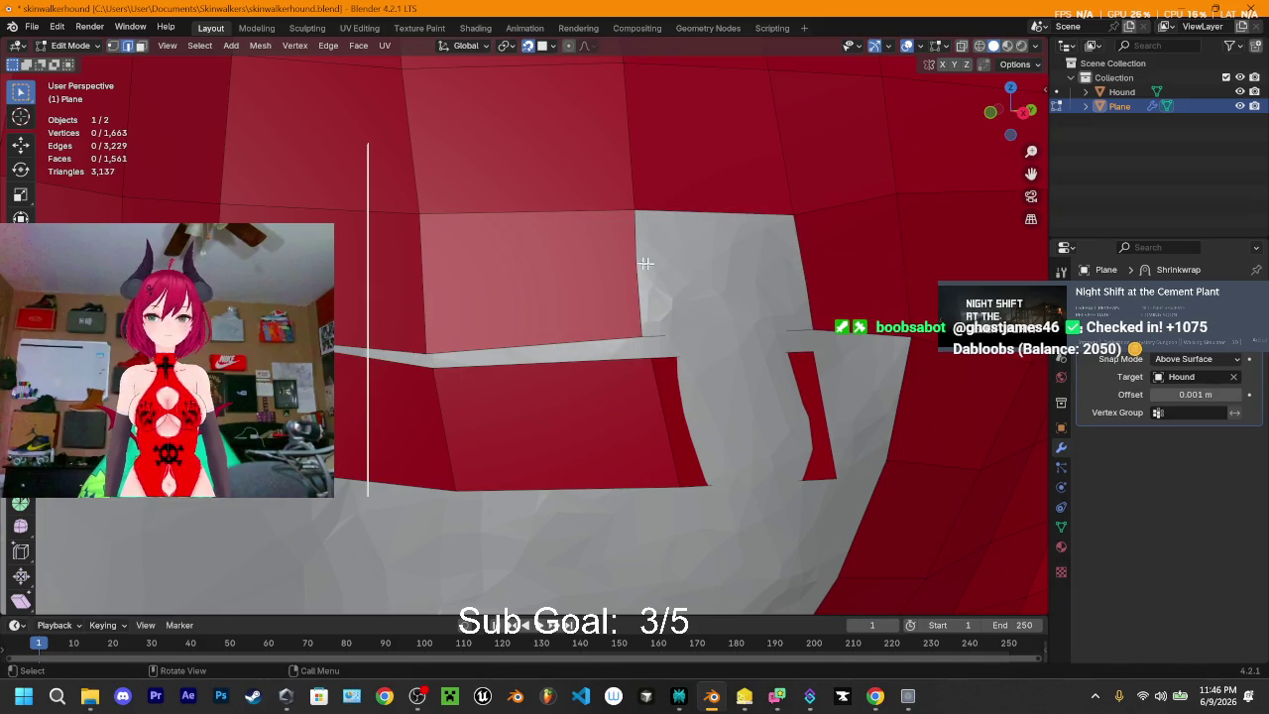
# - Fill a new face from the border edges around the grey gap
pyautogui.click(805, 267)
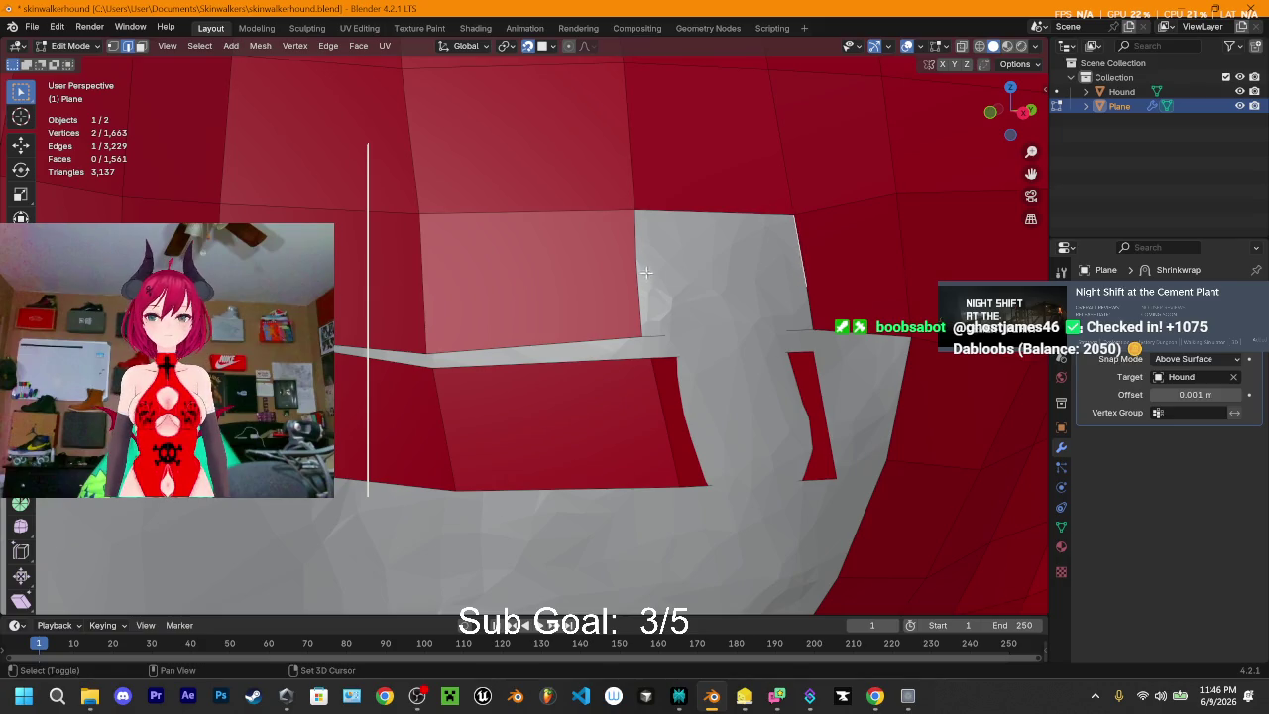
pyautogui.keyDown('shift'); pyautogui.click(810, 308); pyautogui.keyUp('shift')
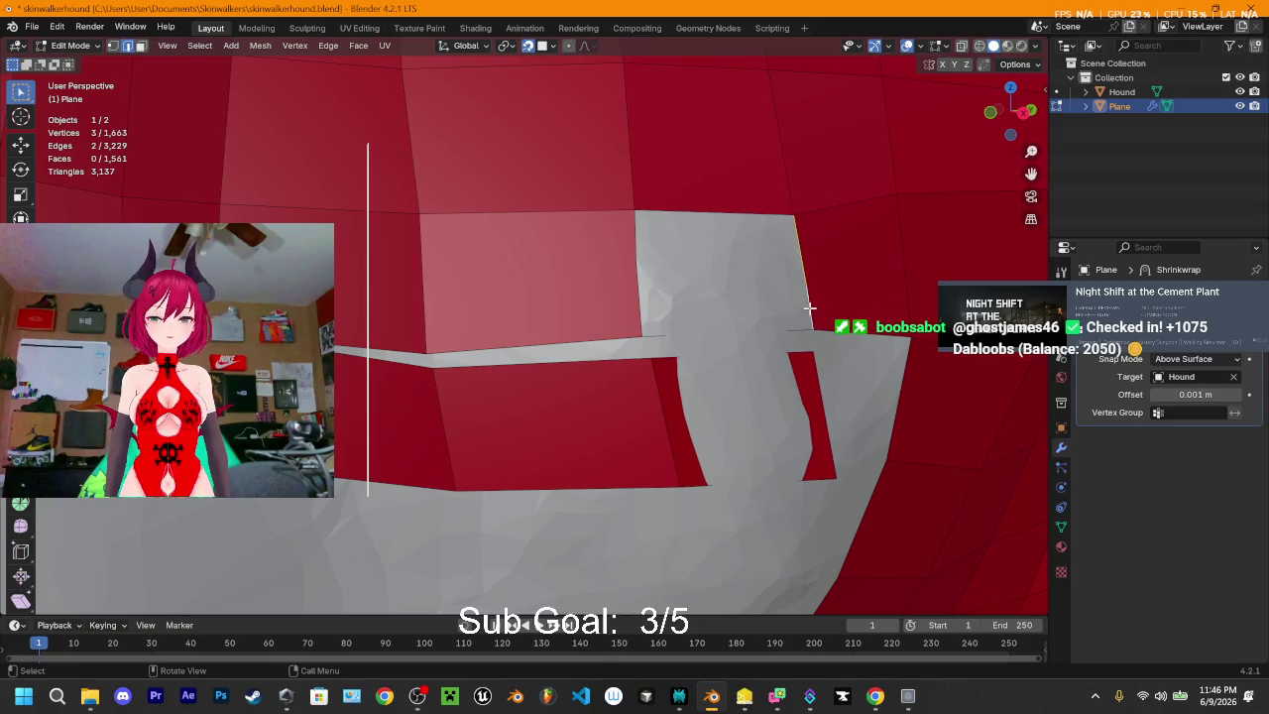
pyautogui.keyDown('shift'); pyautogui.click(635, 249); pyautogui.keyUp('shift')
pyautogui.press('f')
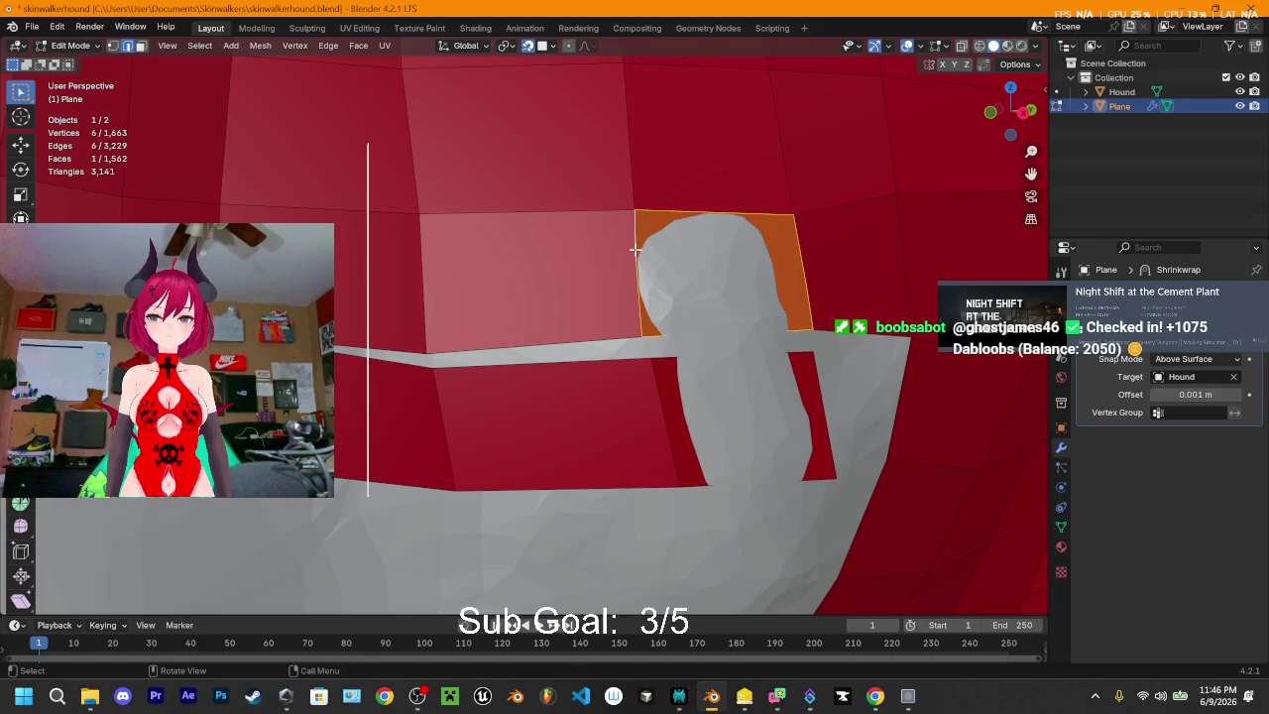
pyautogui.keyDown('ctrl'); pyautogui.scroll(-2, 694, 270); pyautogui.keyUp('ctrl')
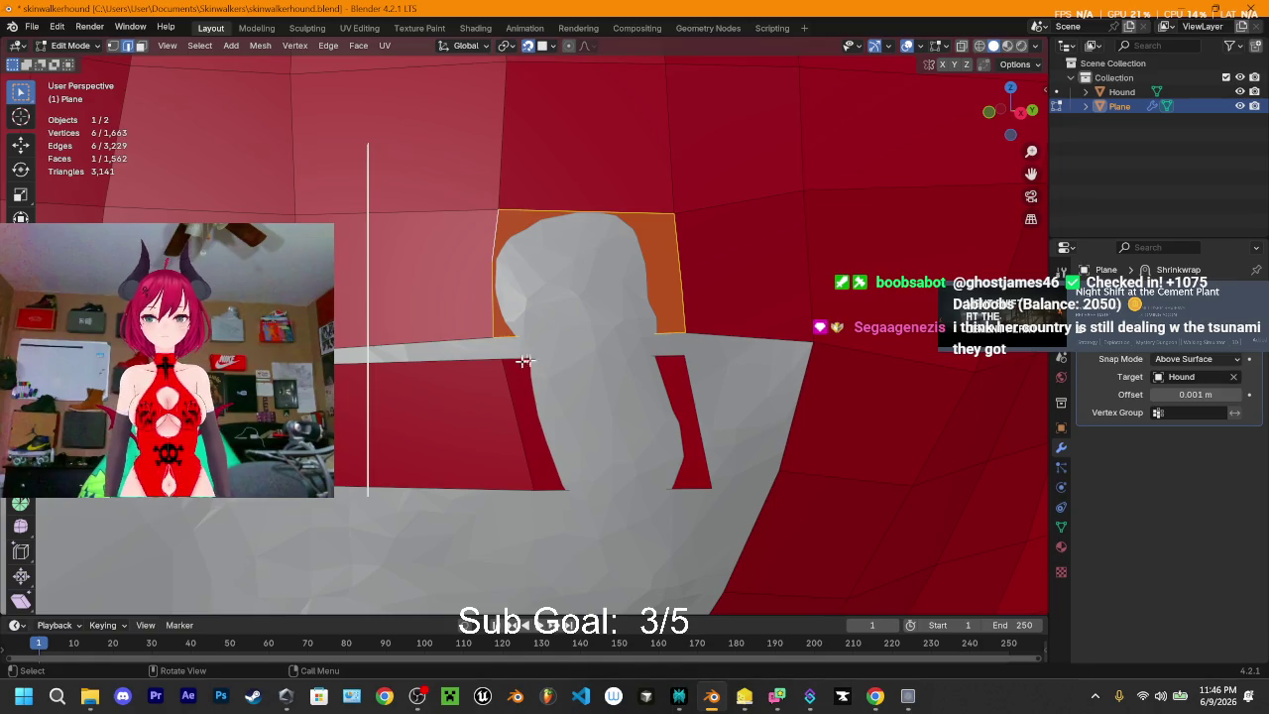
# - Weld the new face's loose corner vertices onto their neighbours
pyautogui.click(492, 338)
pyautogui.keyDown('shift'); pyautogui.click(510, 363); pyautogui.keyUp('shift')
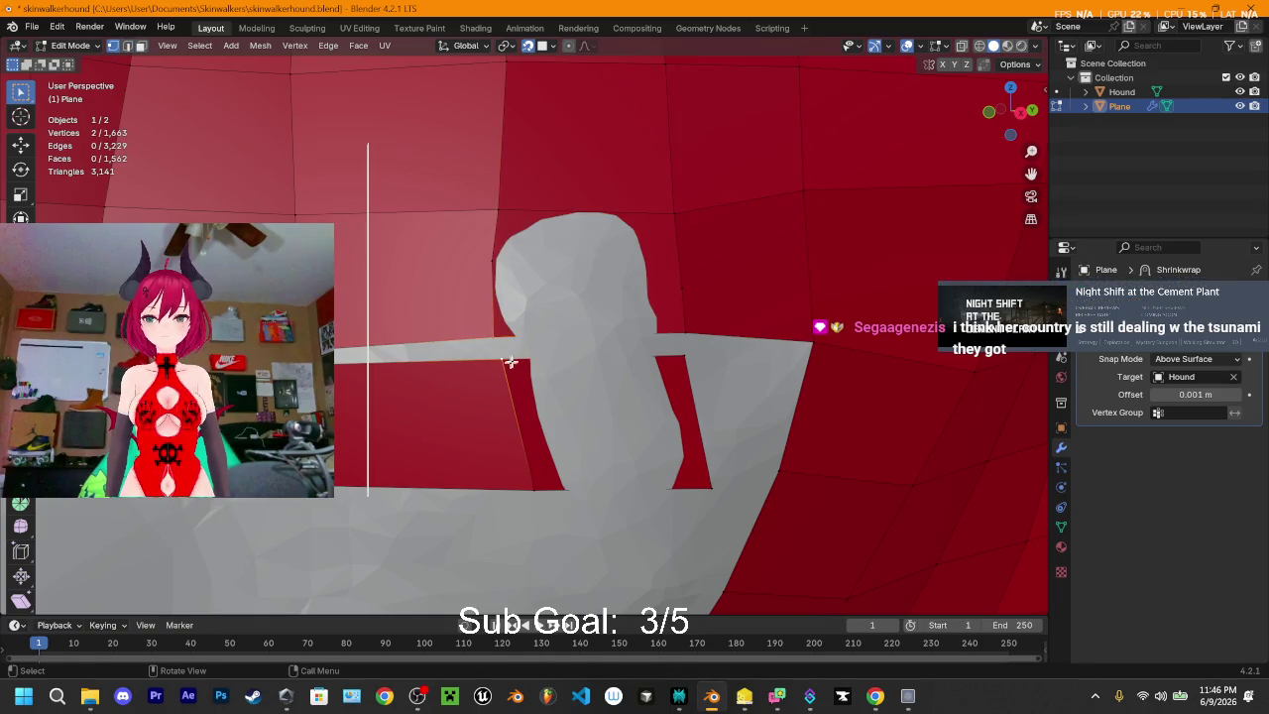
pyautogui.press('m')
pyautogui.click(614, 358)
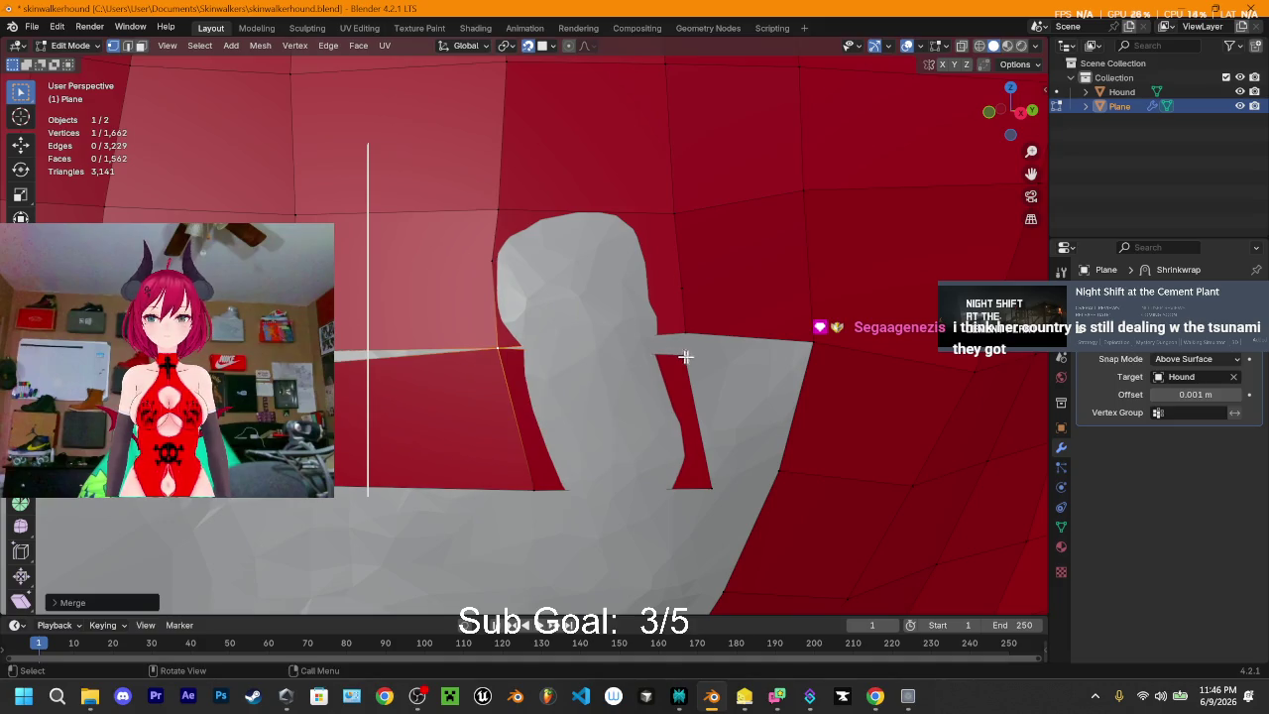
pyautogui.press('g')
pyautogui.click(686, 337)
pyautogui.press('m')
pyautogui.click(685, 329)
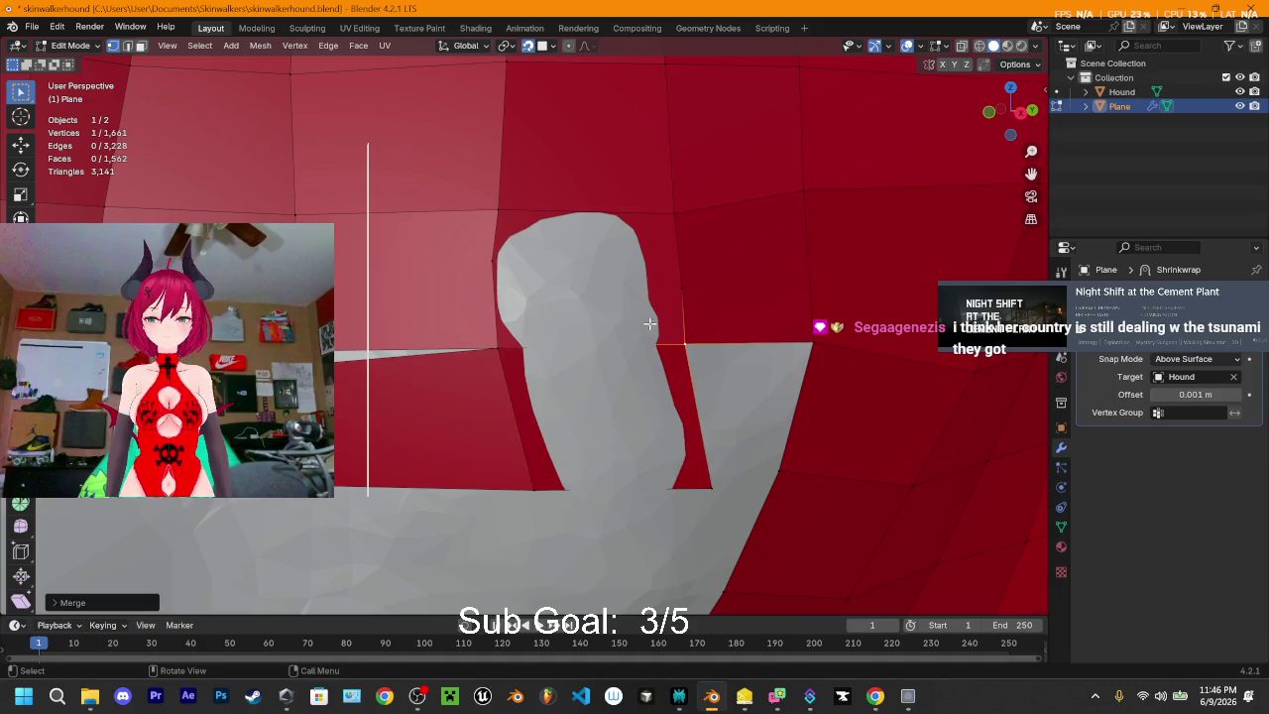
# - Knife a cut through the face from its top edge to its bottom edge
pyautogui.press('k')
pyautogui.click(579, 214)
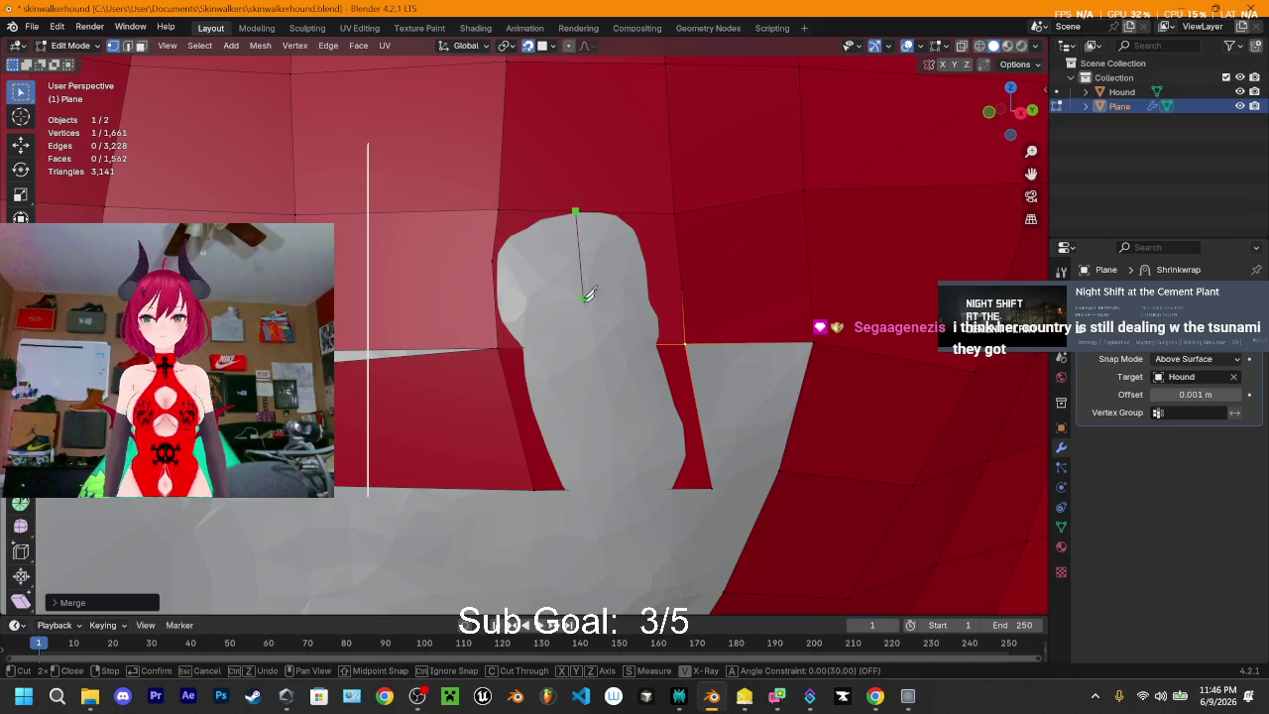
pyautogui.click(587, 344)
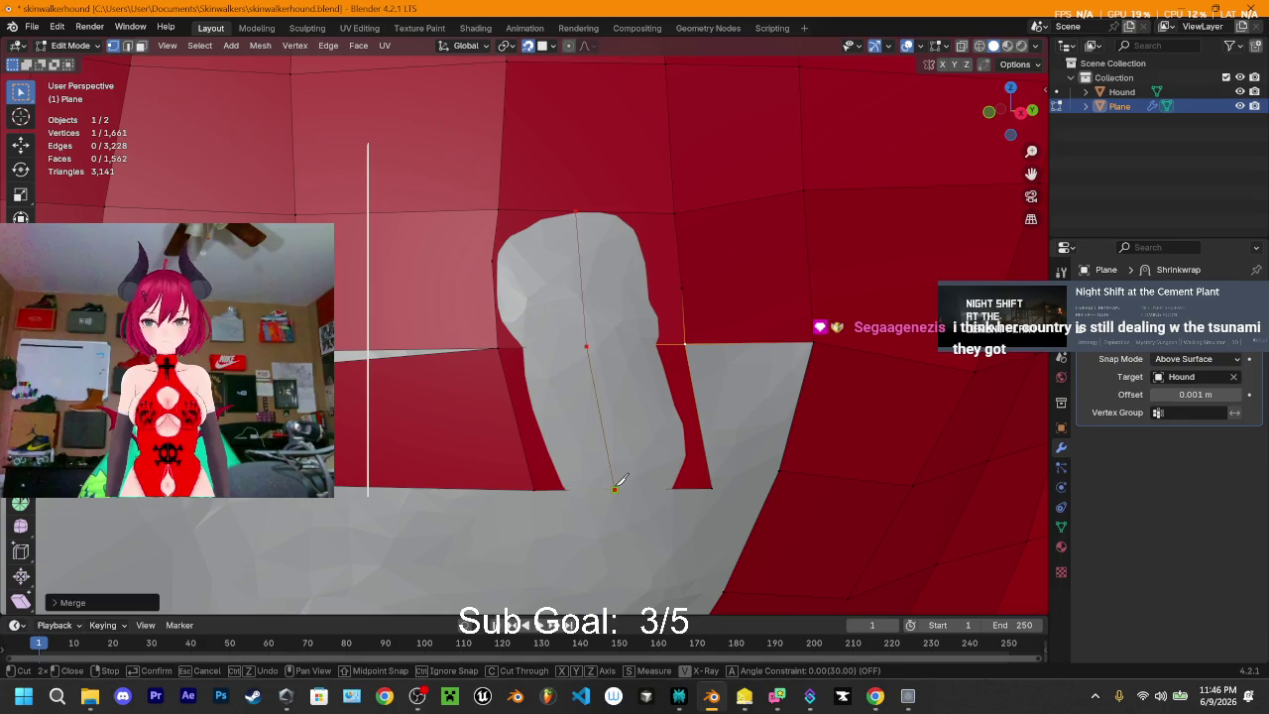
pyautogui.click(614, 487)
pyautogui.press('Return')
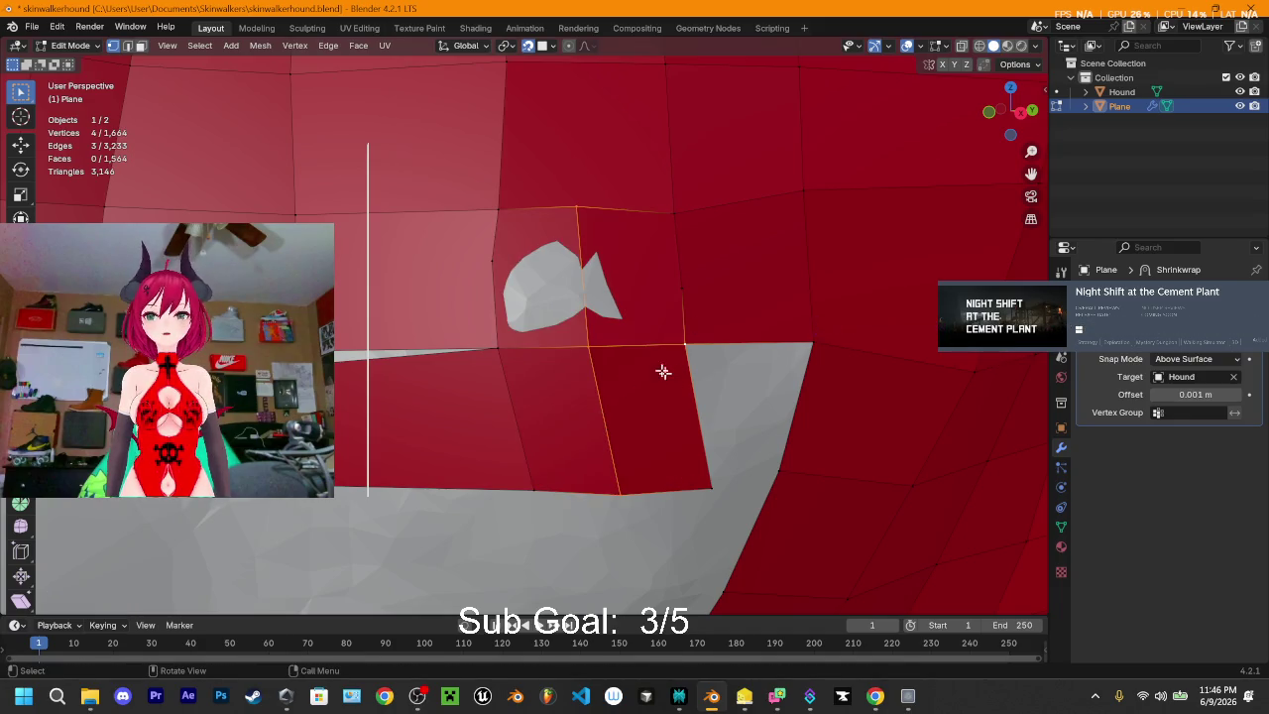
pyautogui.scroll(-1, 617, 344)
pyautogui.scroll(-1, 616, 344)
pyautogui.scroll(-1, 625, 347)
pyautogui.scroll(-2, 585, 377)
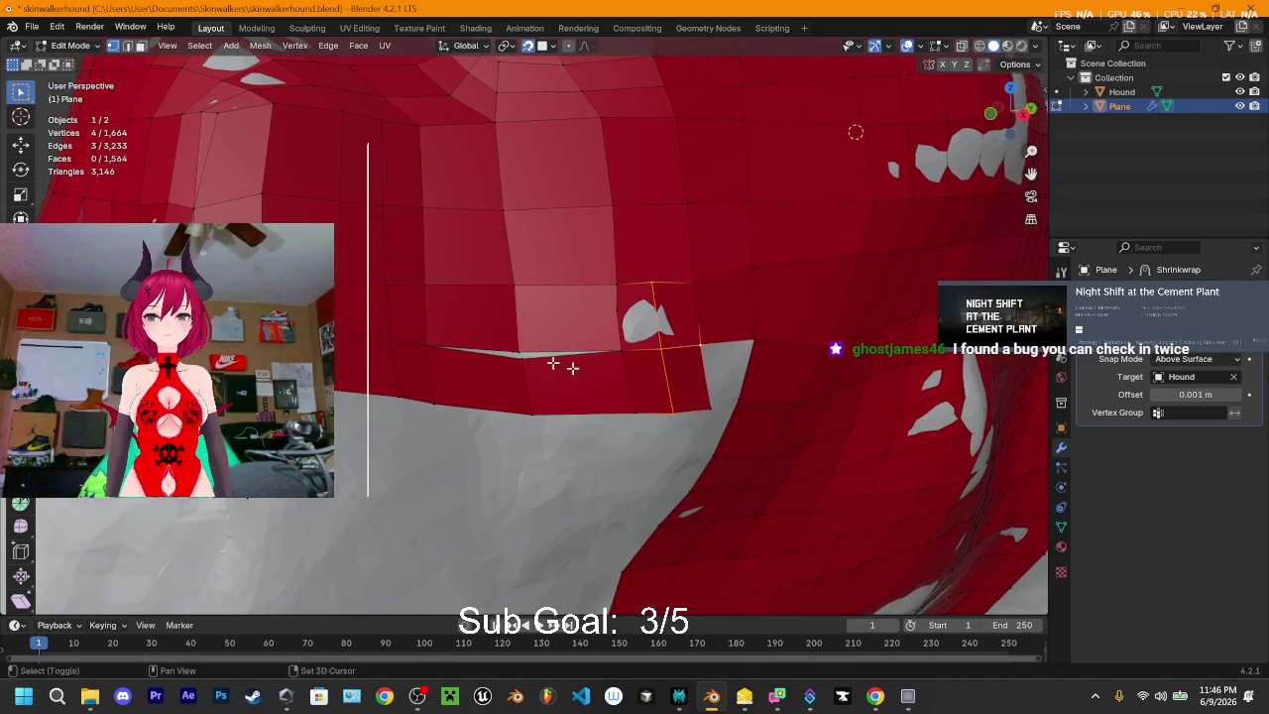
# - Merge two vertices on the jaw's lower border and nudge the result slightly
pyautogui.click(551, 355)
pyautogui.keyDown('shift'); pyautogui.click(523, 355); pyautogui.keyUp('shift')
pyautogui.press('m')
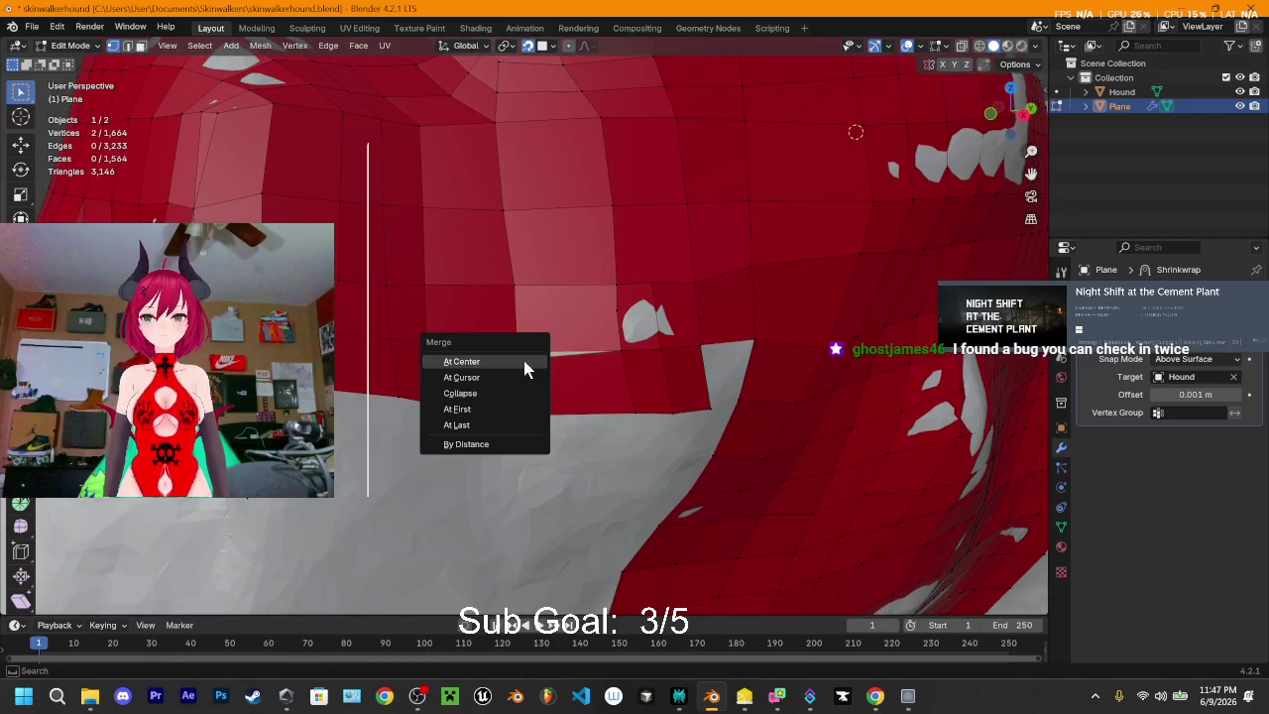
pyautogui.click(523, 367)
pyautogui.scroll(2, 511, 382)
pyautogui.scroll(2, 499, 395)
pyautogui.scroll(-2, 501, 392)
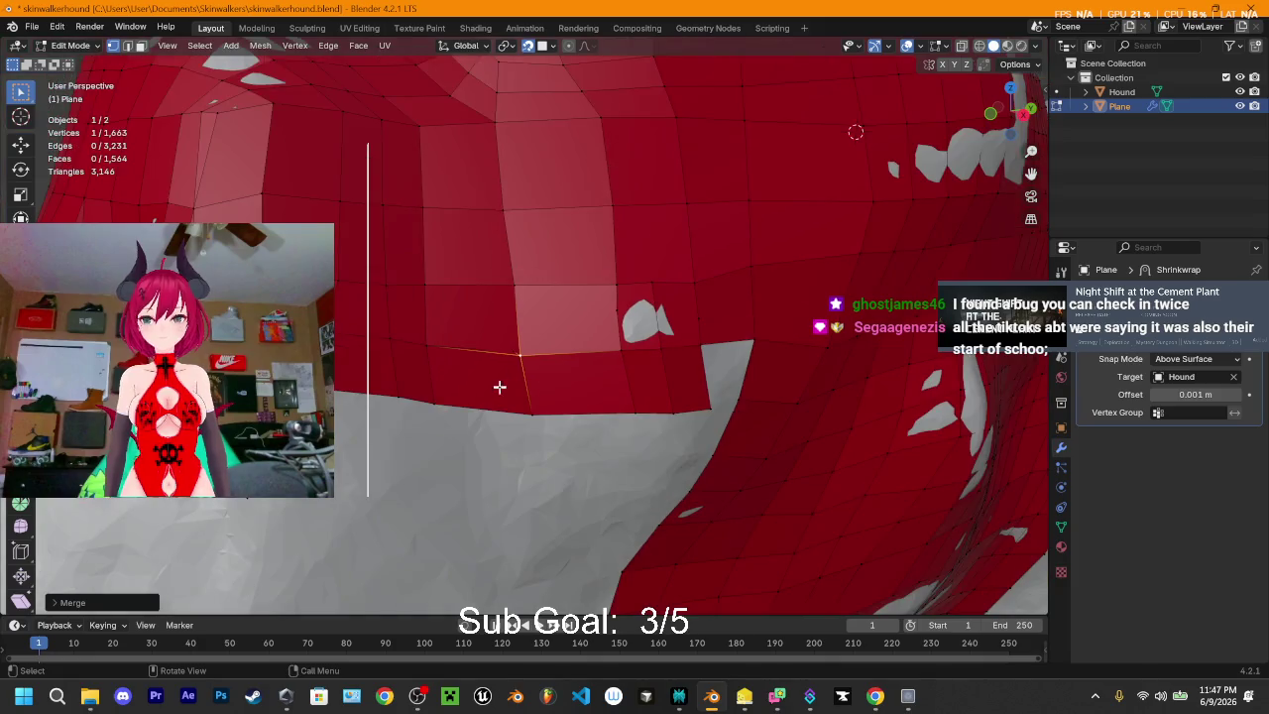
pyautogui.moveTo(510, 351); pyautogui.dragTo(537, 361)
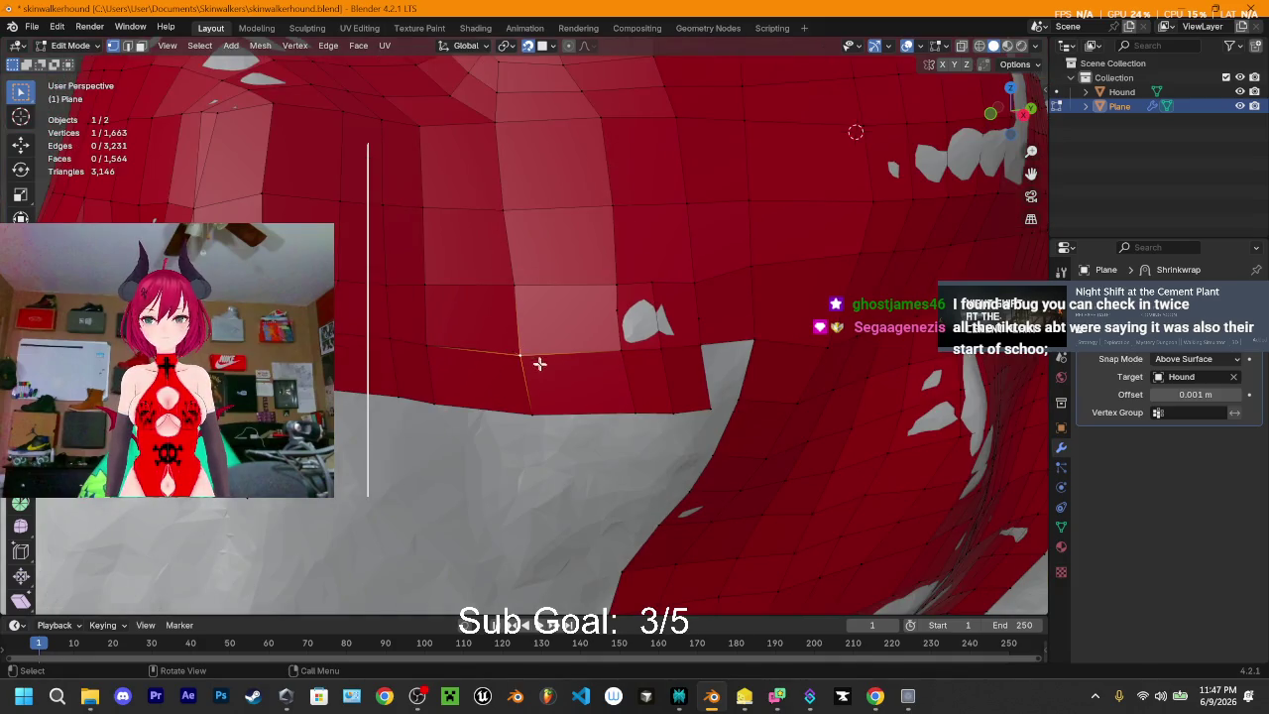
# - Delete the leftover stray vertex
pyautogui.moveTo(539, 364)
pyautogui.mouseDown(button='middle')
pyautogui.moveTo(857, 356)
pyautogui.moveTo(422, 322)
pyautogui.moveTo(484, 291)
pyautogui.moveTo(492, 354)
pyautogui.moveTo(453, 343)
pyautogui.moveTo(626, 410)
pyautogui.moveTo(717, 390)
pyautogui.moveTo(601, 371)
pyautogui.moveTo(397, 391)
pyautogui.moveTo(525, 355)
pyautogui.moveTo(340, 426)
pyautogui.moveTo(426, 375)
pyautogui.mouseUp(button='middle')
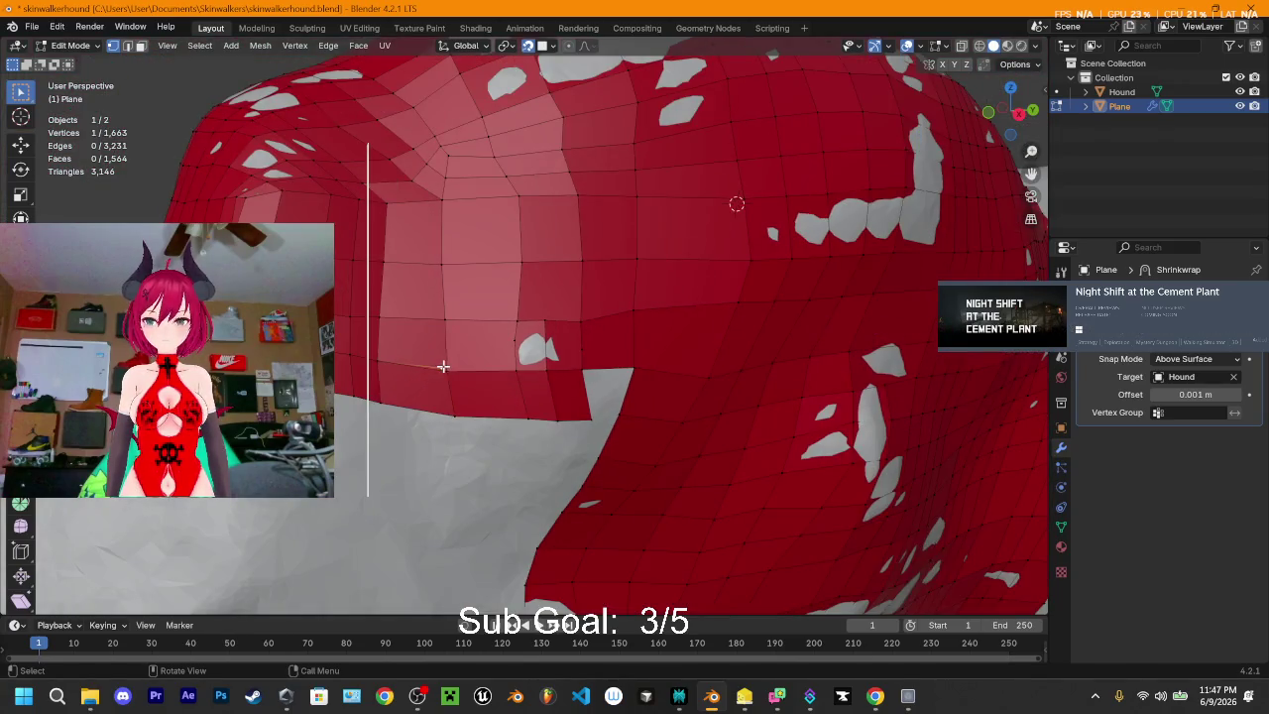
pyautogui.press('x')
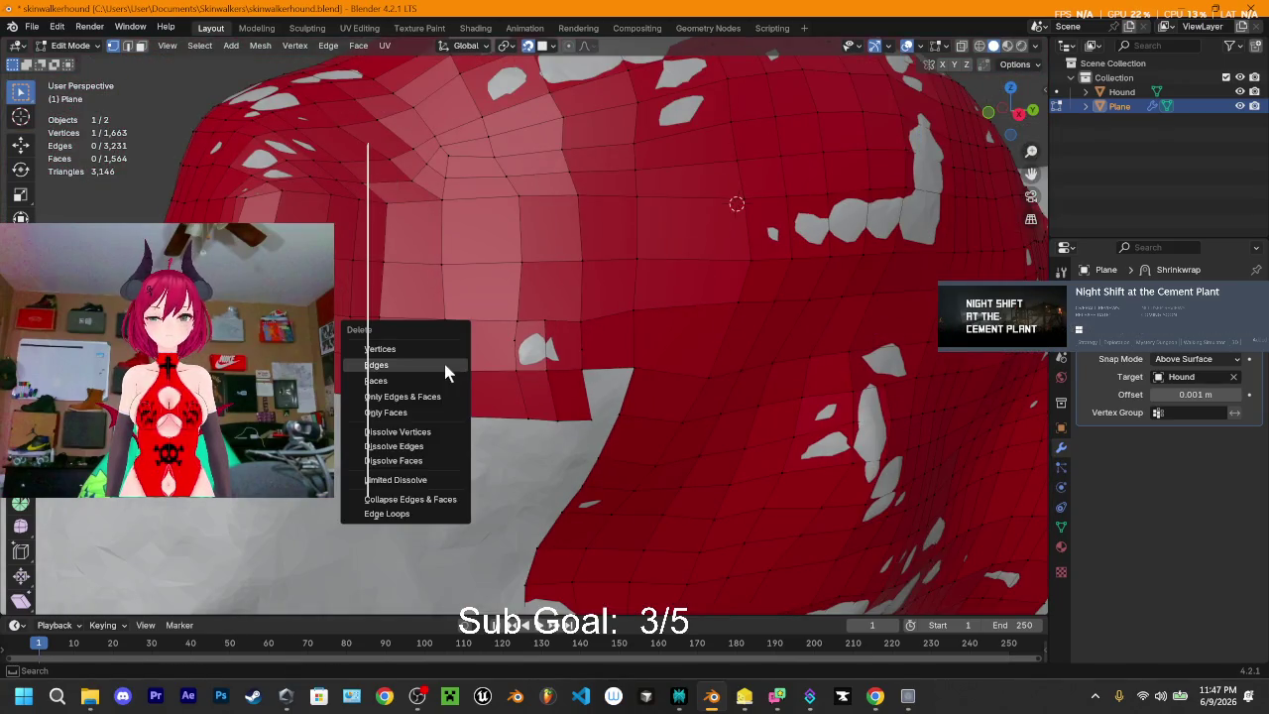
pyautogui.press('Escape')
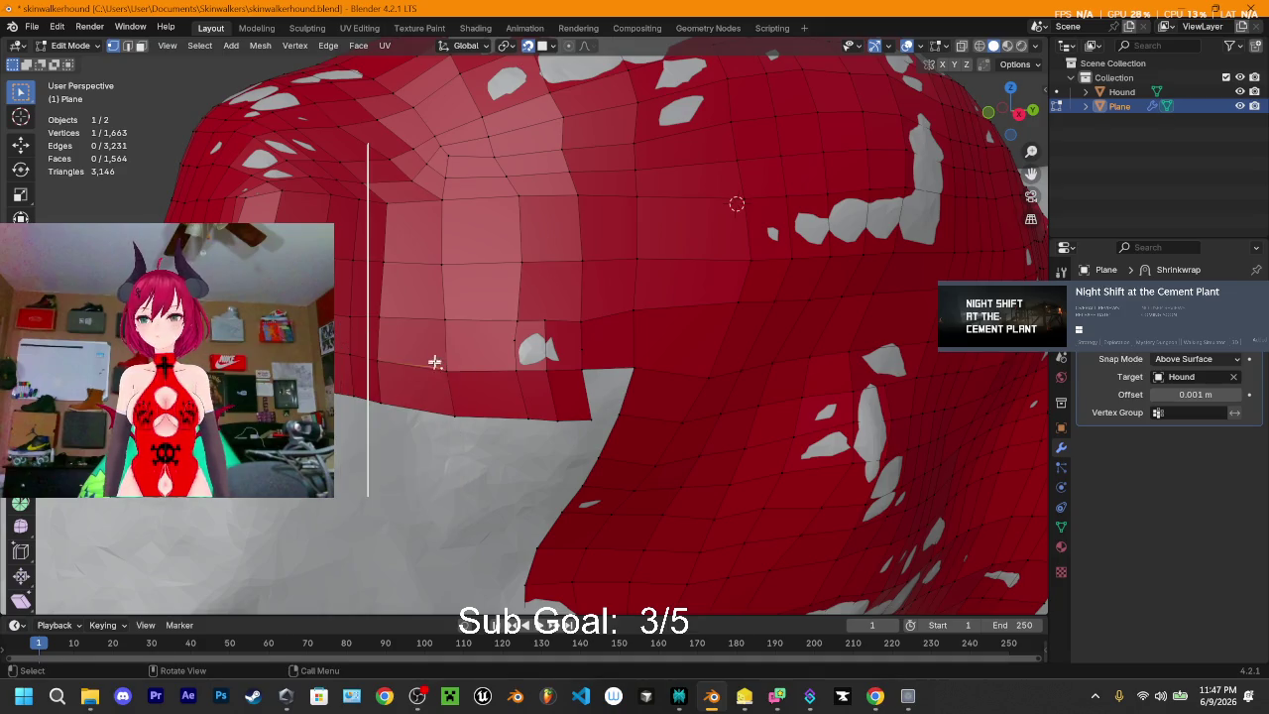
pyautogui.press('x')
pyautogui.click(437, 335)
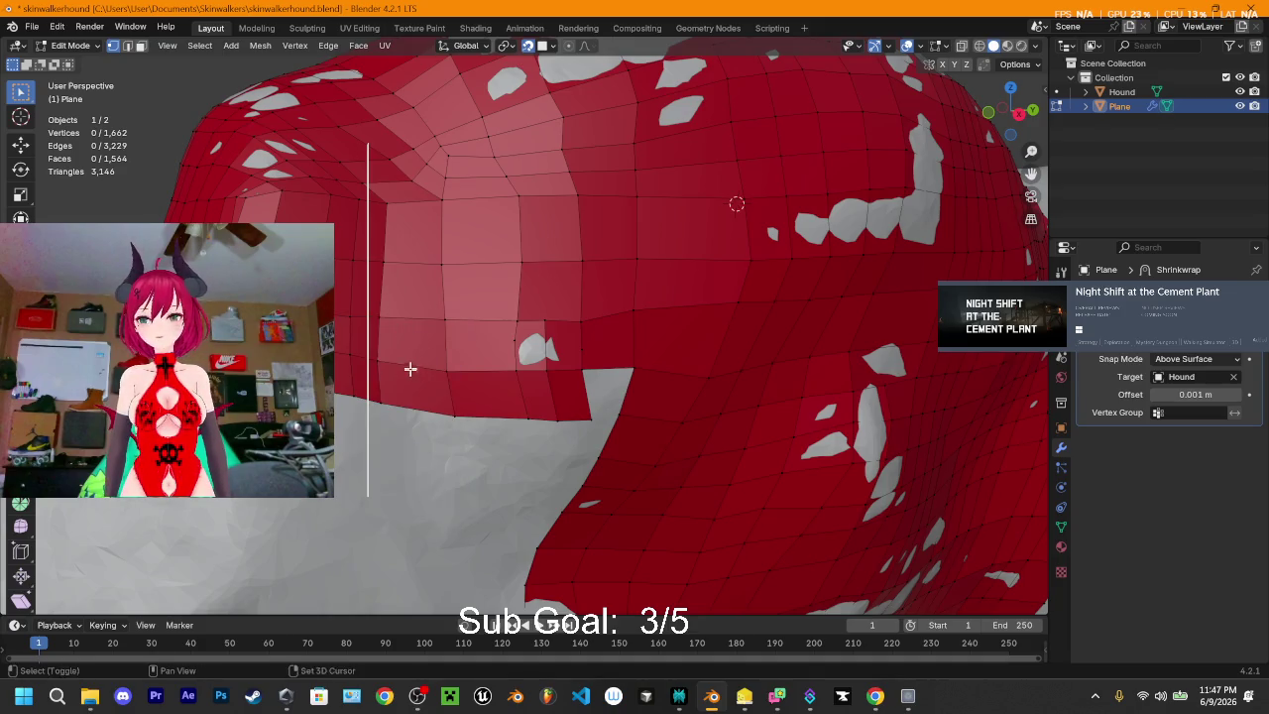
pyautogui.moveTo(411, 368)
pyautogui.mouseDown(button='middle')
pyautogui.moveTo(512, 353)
pyautogui.moveTo(767, 370)
pyautogui.mouseUp(button='middle')
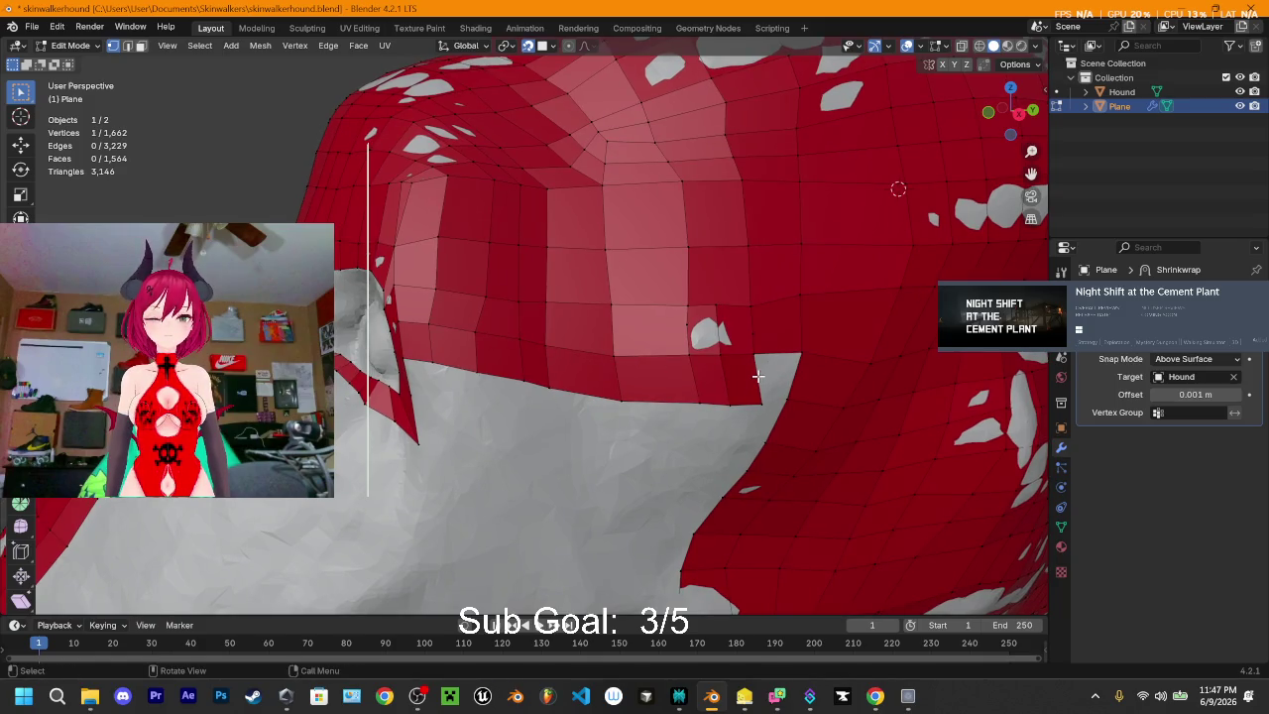
# - Fill a face between two facing edges across the gap
pyautogui.press('2')
pyautogui.click(764, 379)
pyautogui.keyDown('shift'); pyautogui.click(791, 379); pyautogui.keyUp('shift')
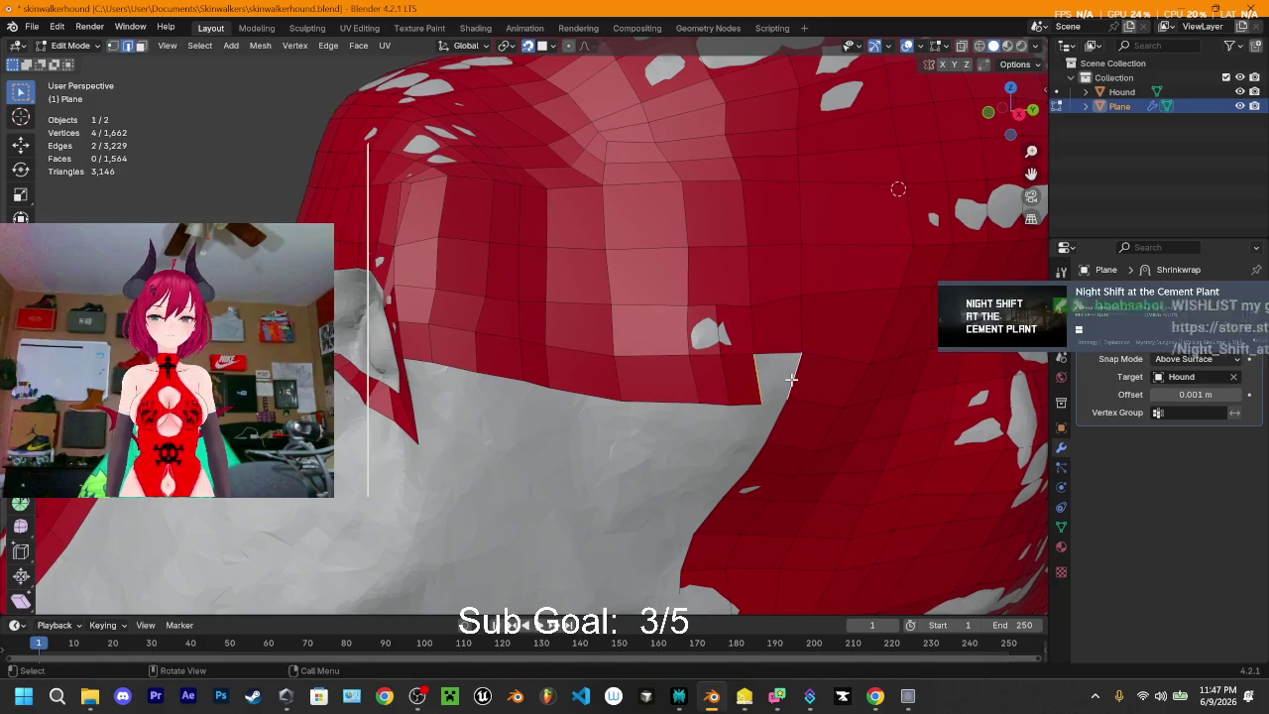
pyautogui.press('f')
# - Extrude a border edge near the eye socket and rotate the new piece
pyautogui.click(729, 421)
pyautogui.moveTo(729, 421)
pyautogui.mouseDown(button='middle')
pyautogui.moveTo(640, 416)
pyautogui.moveTo(461, 304)
pyautogui.moveTo(665, 317)
pyautogui.mouseUp(button='middle')
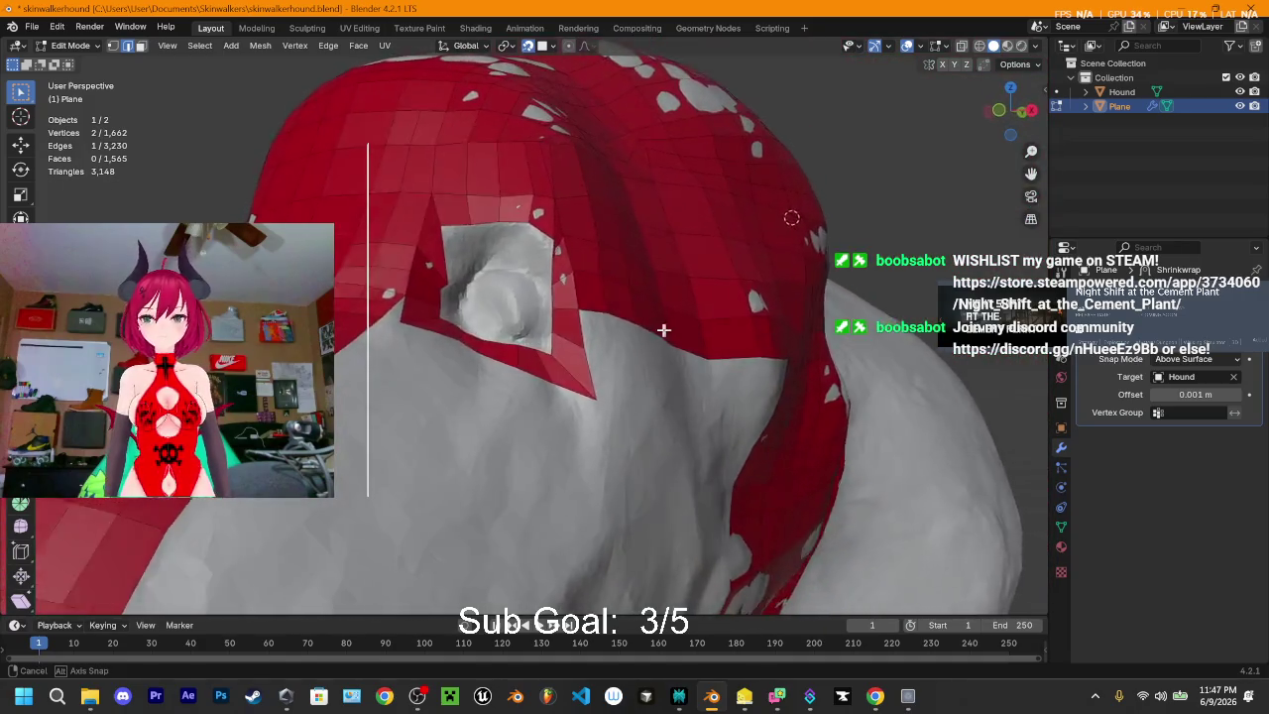
pyautogui.moveTo(666, 317); pyautogui.dragTo(551, 363, button='middle')
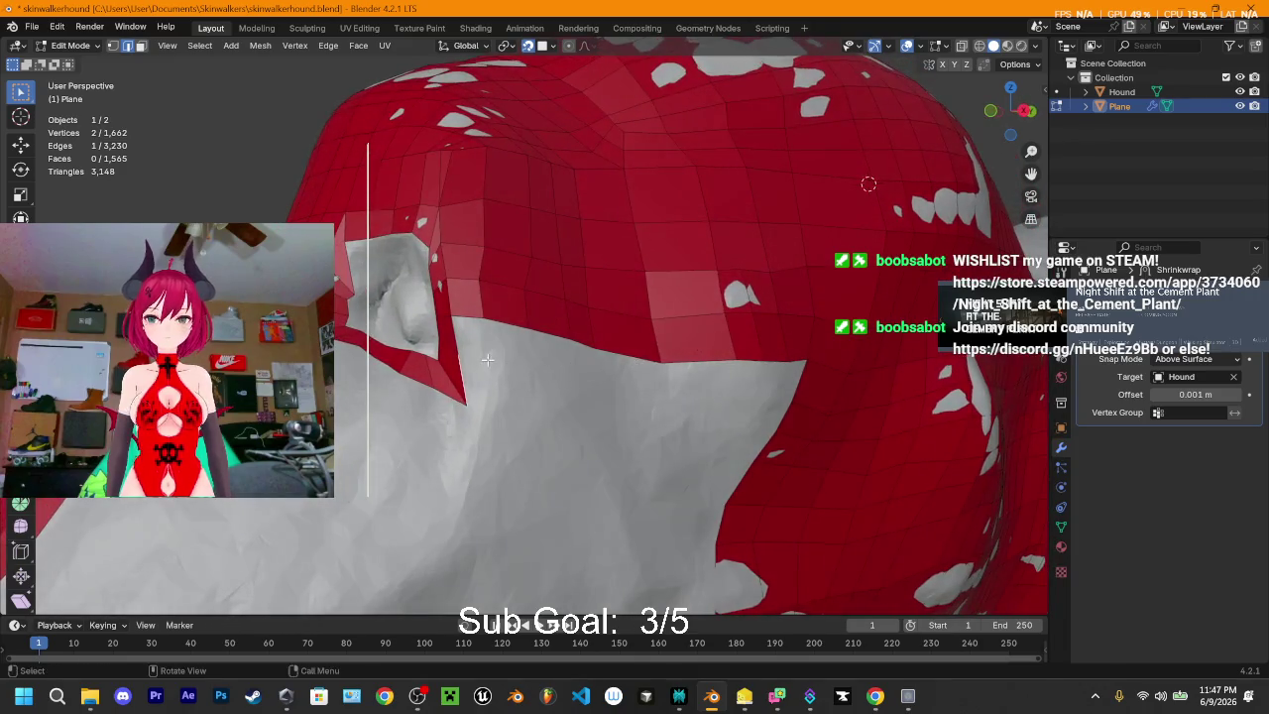
pyautogui.press('e')
pyautogui.click(527, 352)
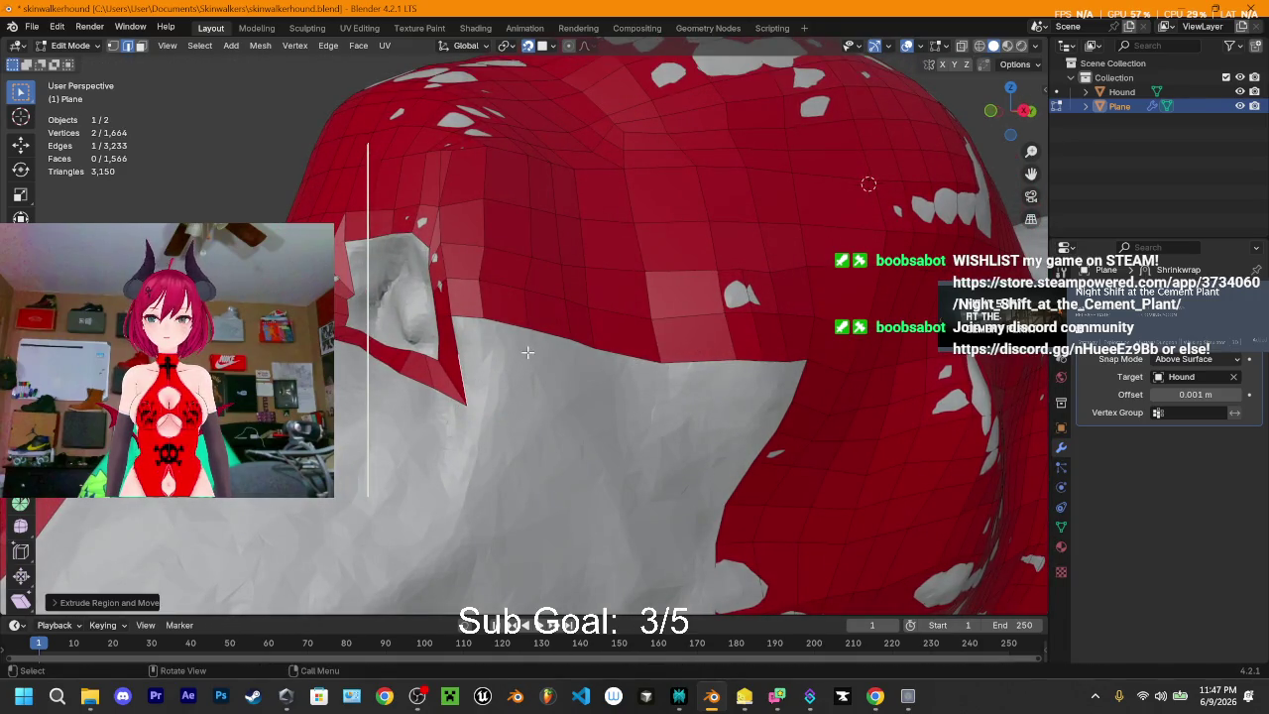
pyautogui.press('e')
pyautogui.press('r')
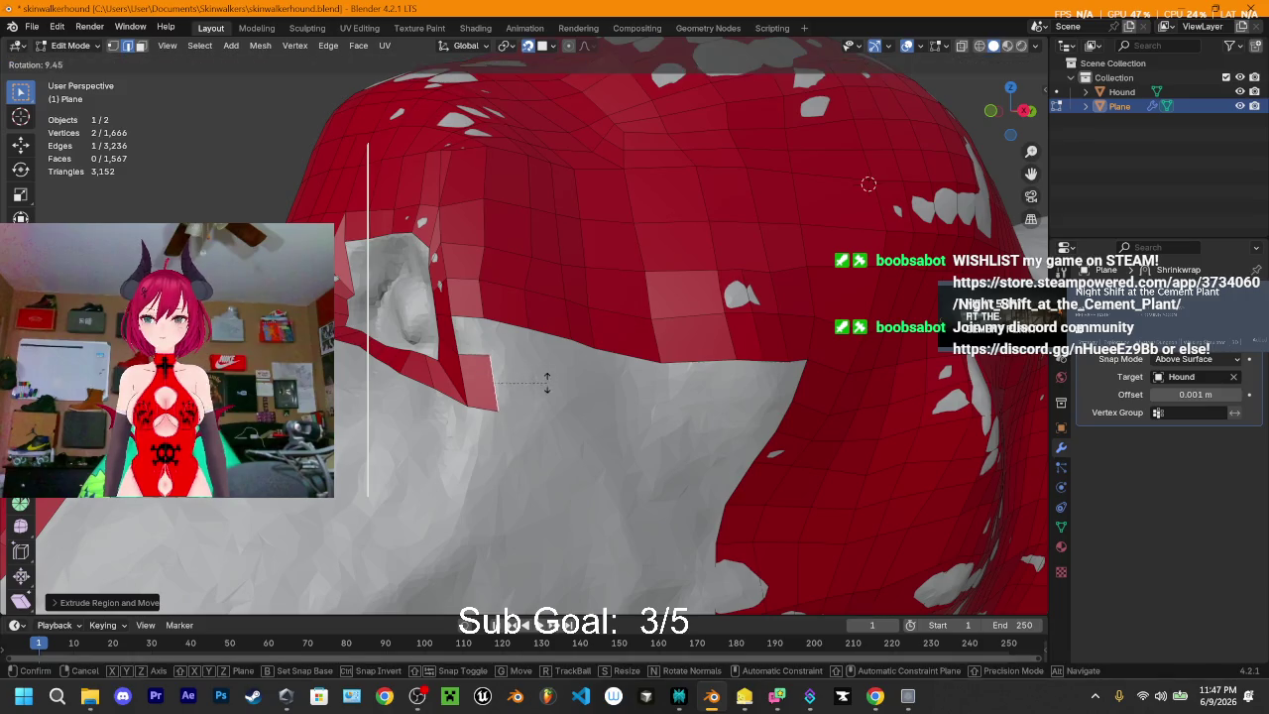
pyautogui.click(545, 387)
# - Extrude five more strip segments rightward along the jaw
pyautogui.press('e')
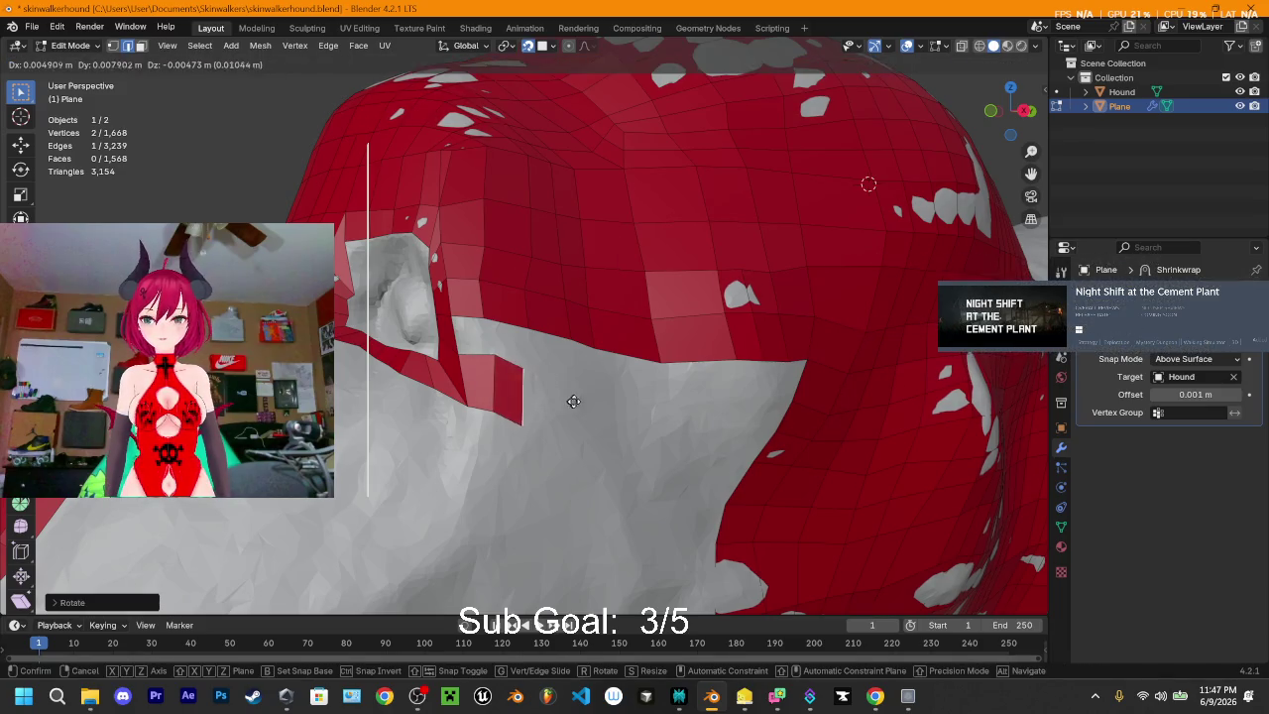
pyautogui.click(610, 403)
pyautogui.press('e')
pyautogui.click(627, 414)
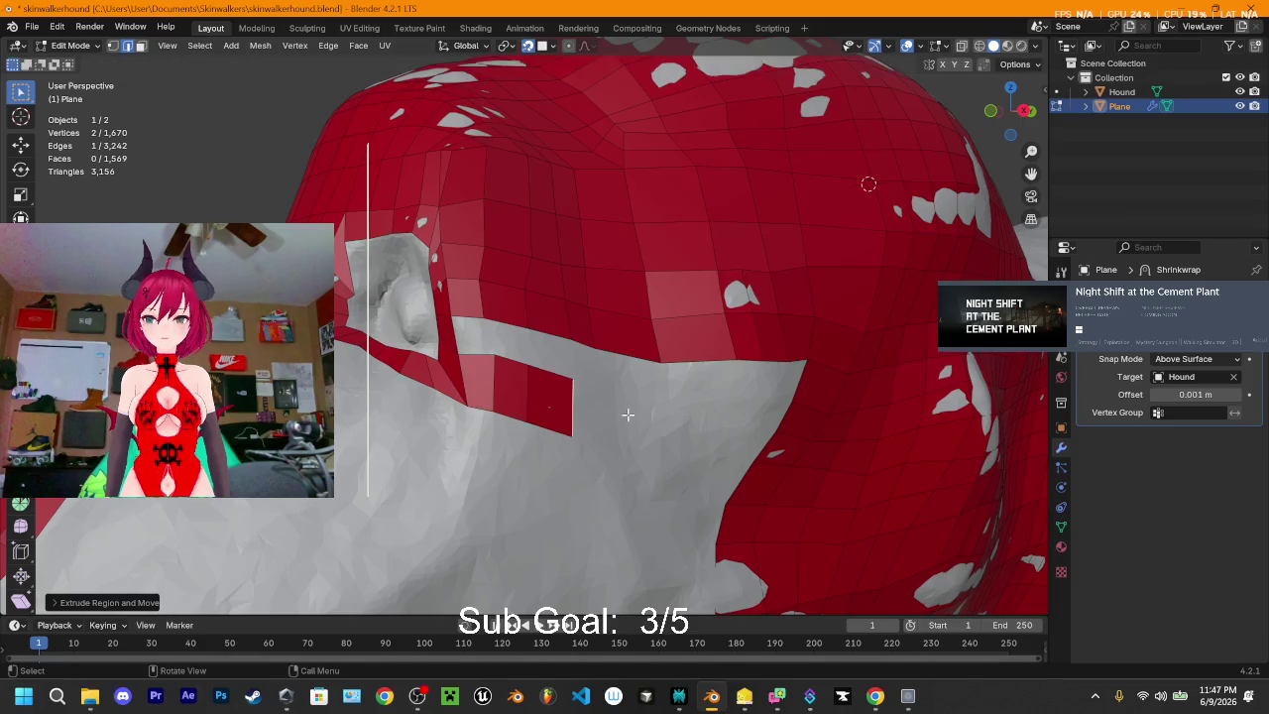
pyautogui.press('e')
pyautogui.click(650, 419)
pyautogui.press('e')
pyautogui.click(745, 429)
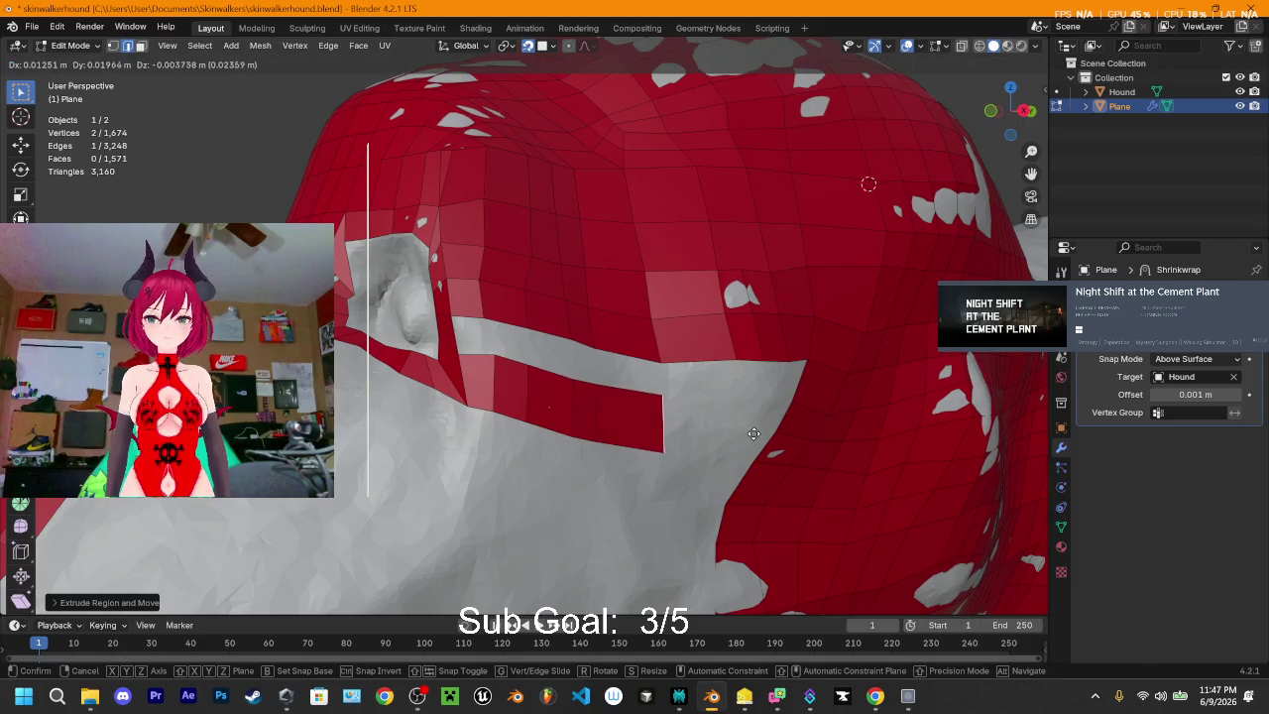
pyautogui.press('e')
pyautogui.click(830, 436)
# - Rotate the strip's end to follow the surface and extrude one more section
pyautogui.moveTo(830, 436); pyautogui.dragTo(470, 402, button='middle')
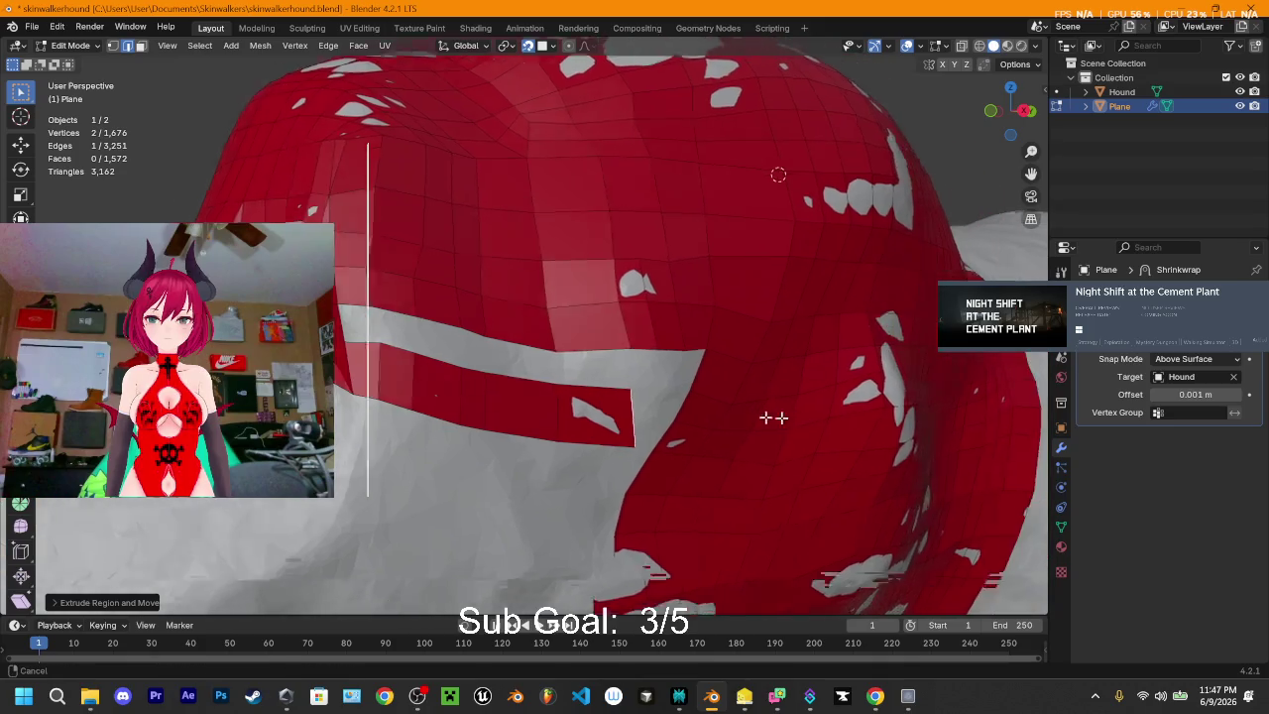
pyautogui.press('r')
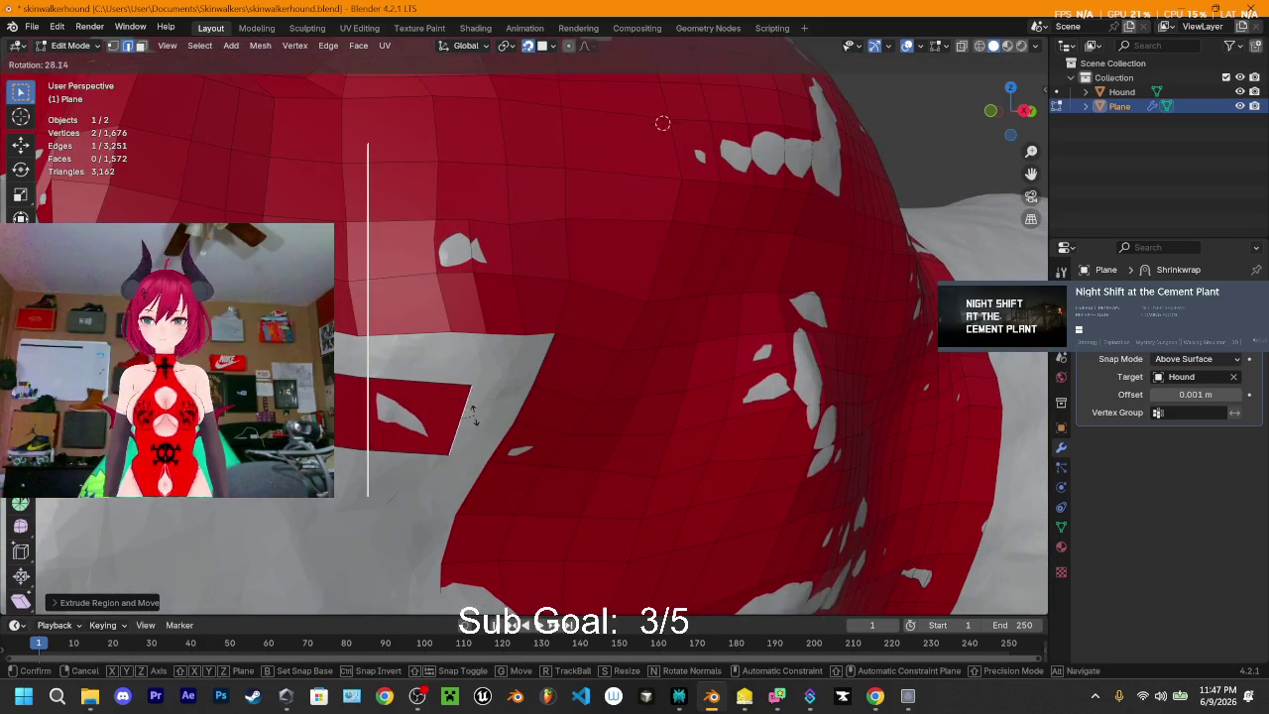
pyautogui.click(472, 413)
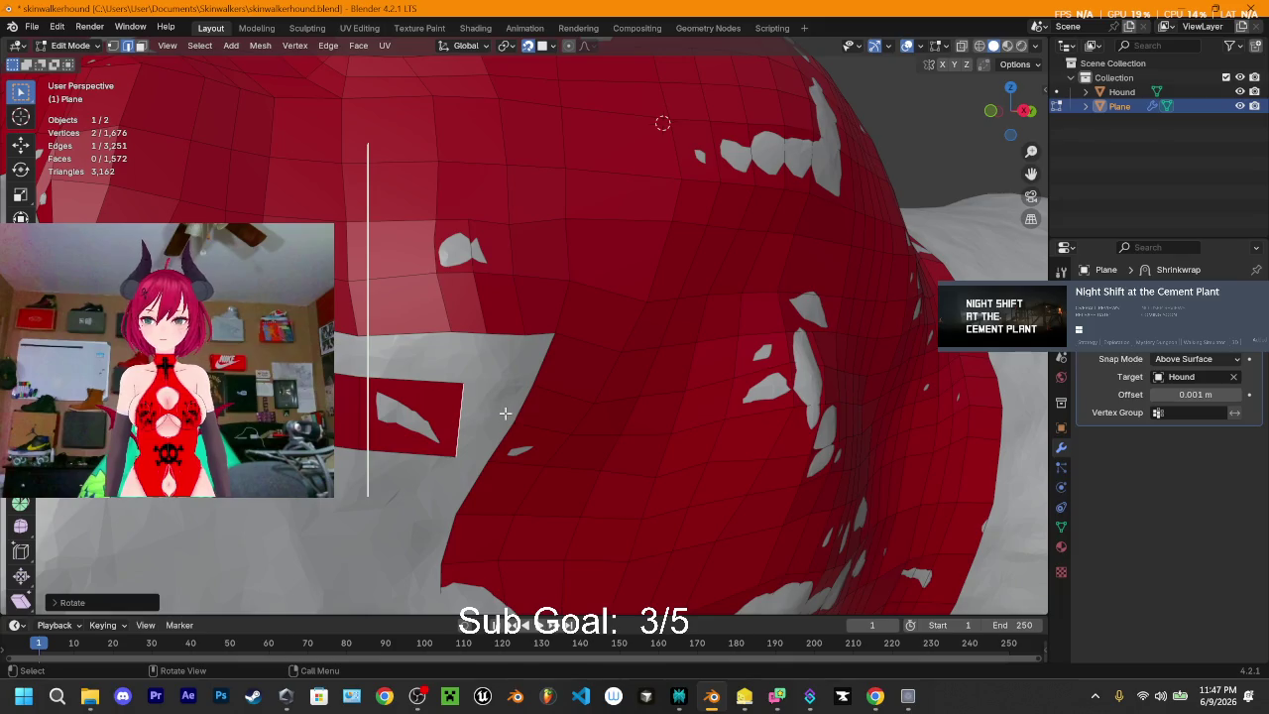
pyautogui.moveTo(505, 417); pyautogui.dragTo(476, 402, button='middle')
pyautogui.press('e')
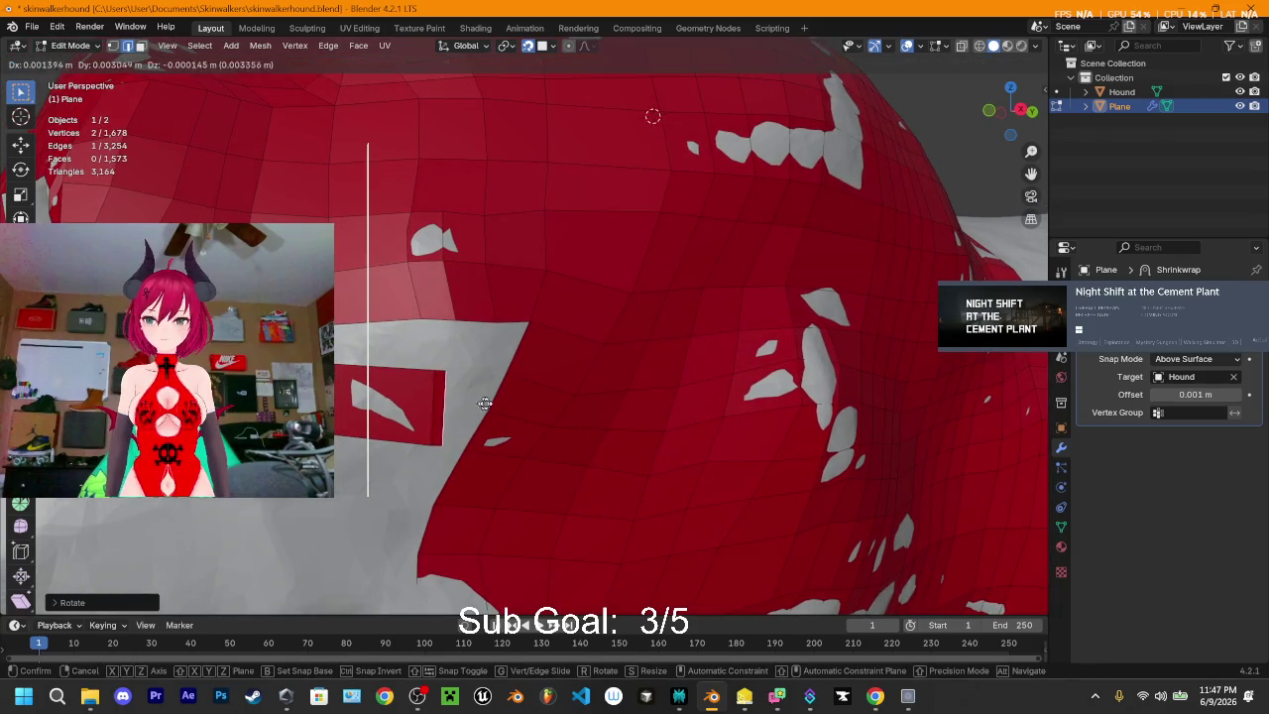
pyautogui.click(461, 411)
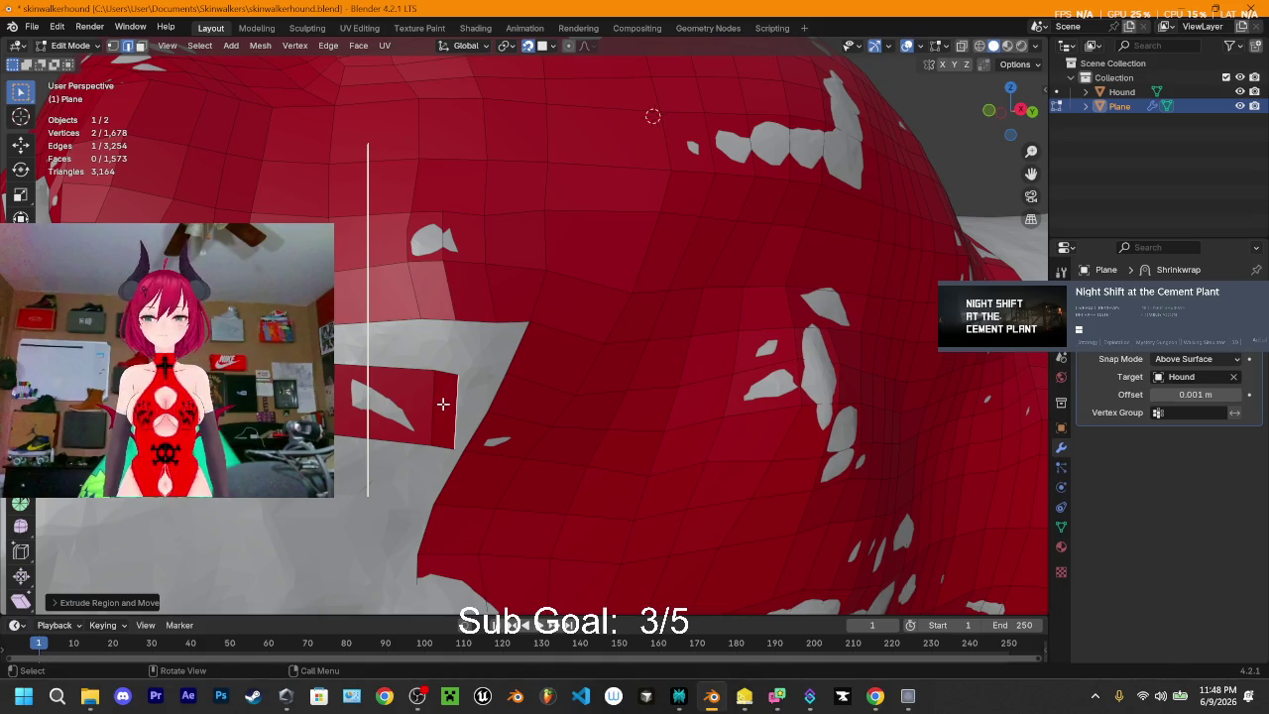
# - Knife a new edge at the strip's end and fill two faces across the gap
pyautogui.press('k')
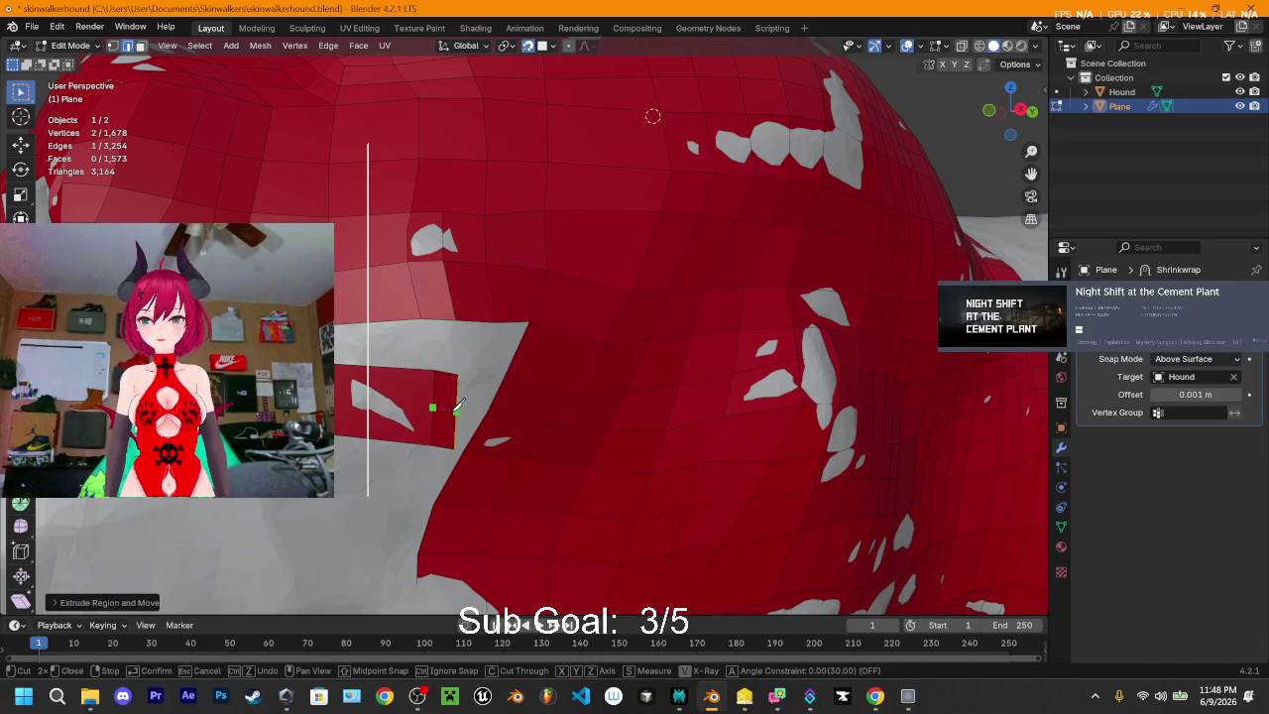
pyautogui.click(454, 408)
pyautogui.press('Return')
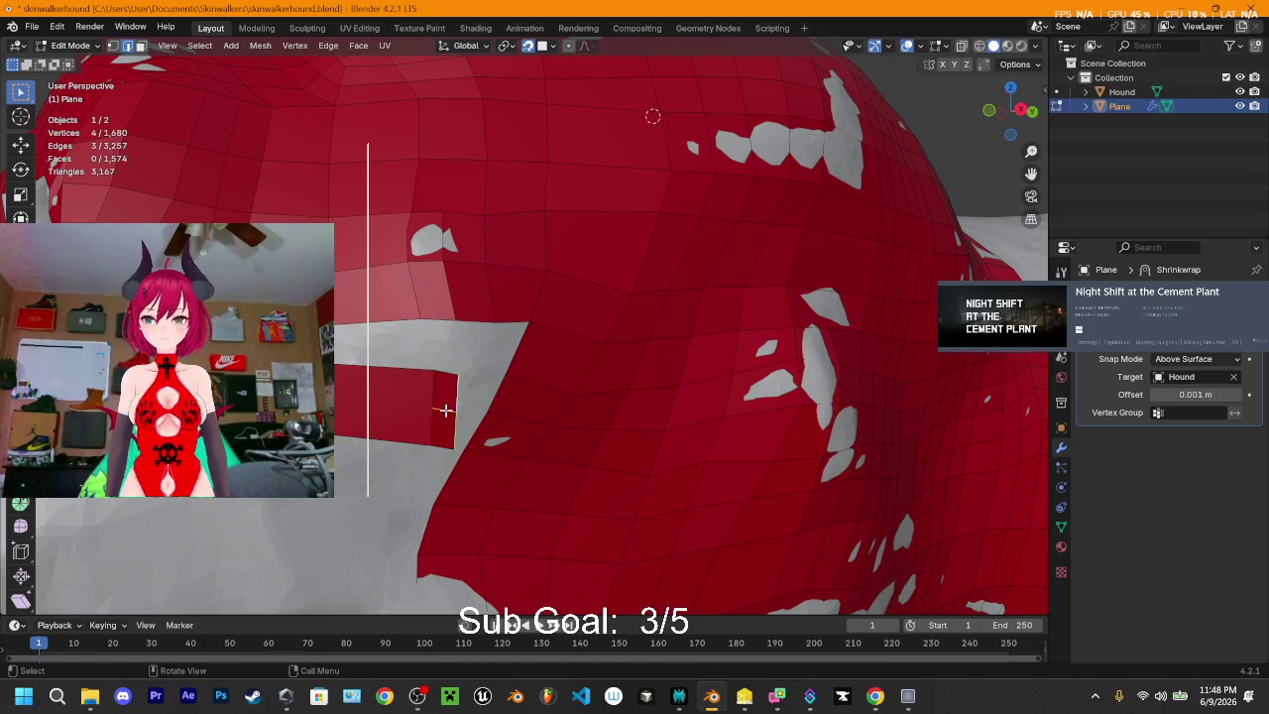
pyautogui.keyDown('shift'); pyautogui.click(455, 390); pyautogui.keyUp('shift')
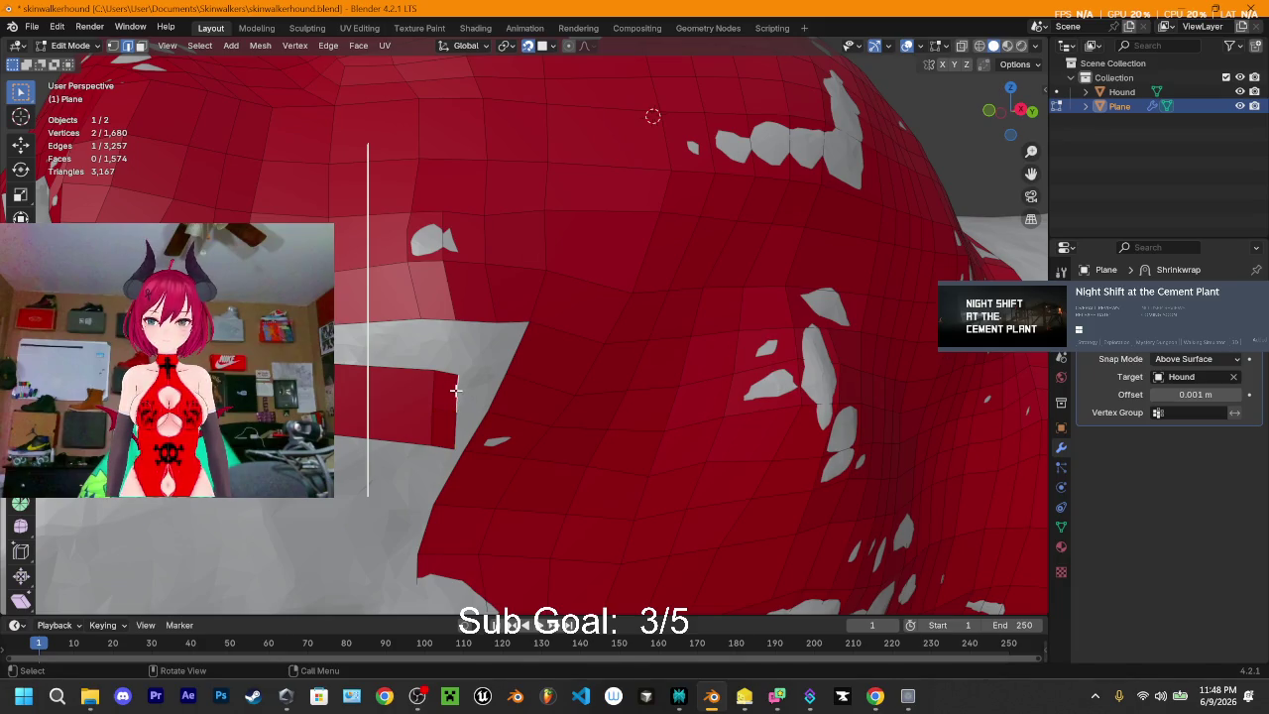
pyautogui.press('f')
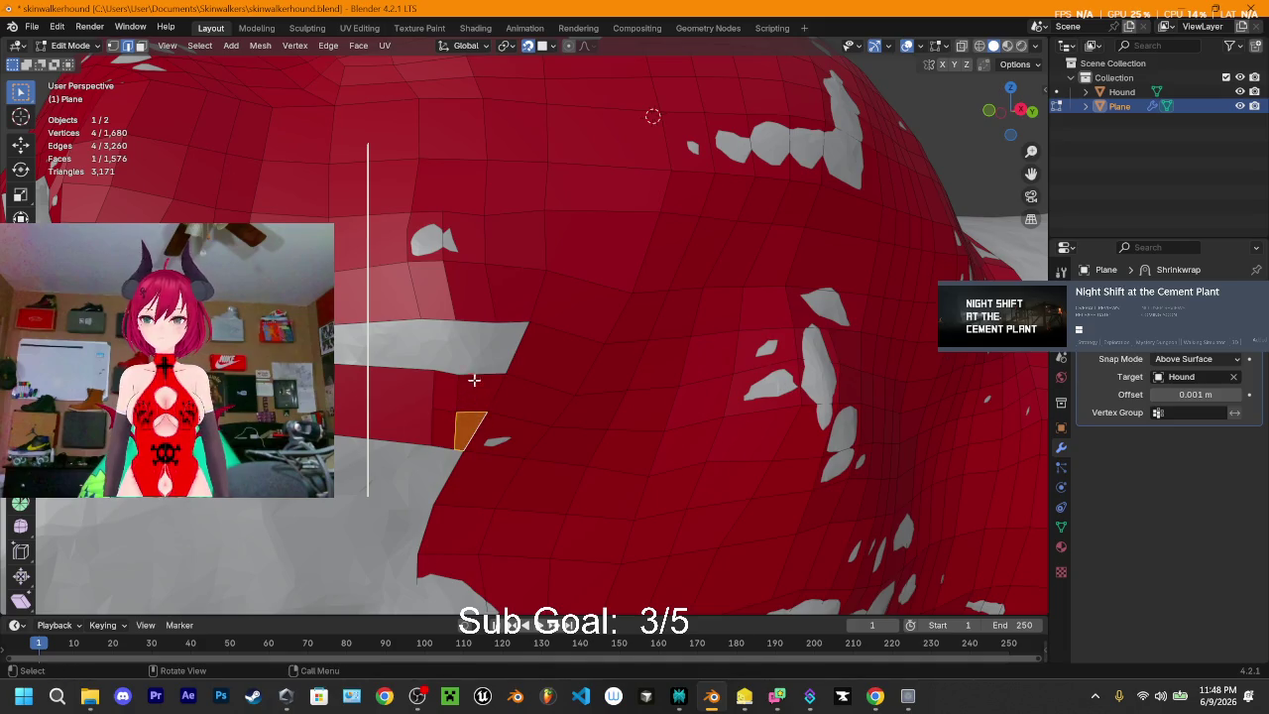
pyautogui.press('f')
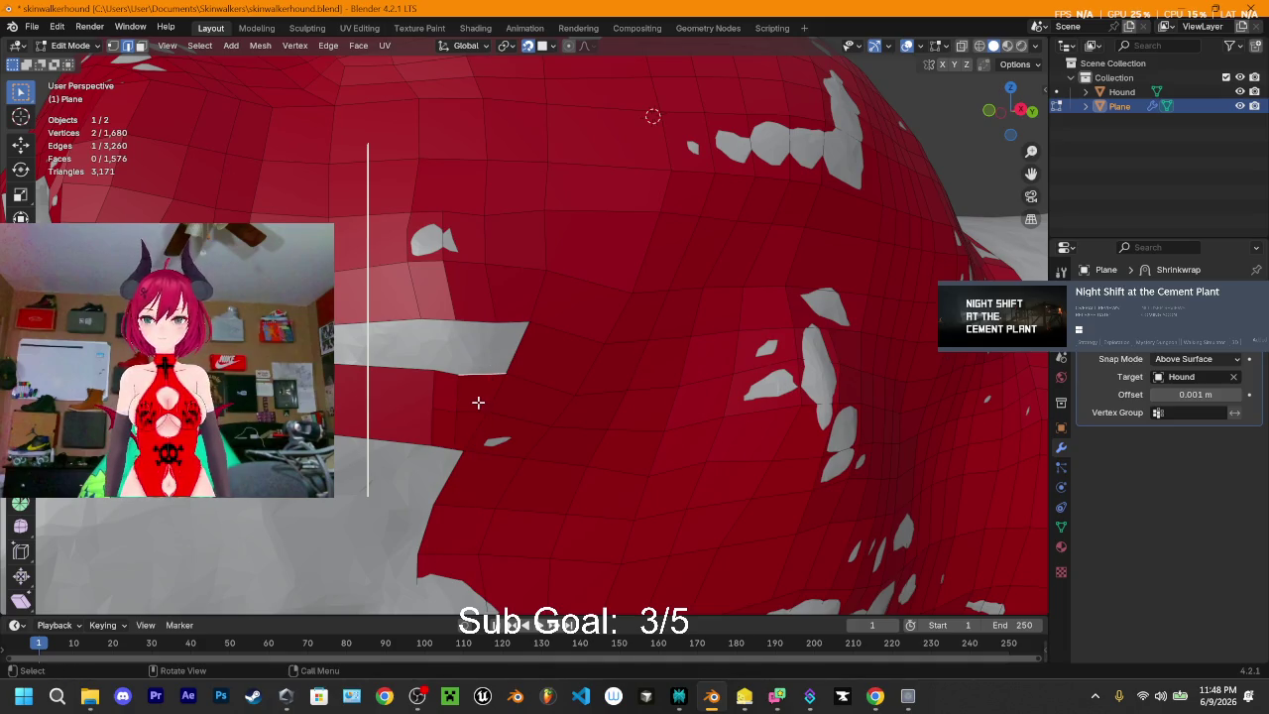
# - Select the gap's top-right edge
pyautogui.click(508, 321)
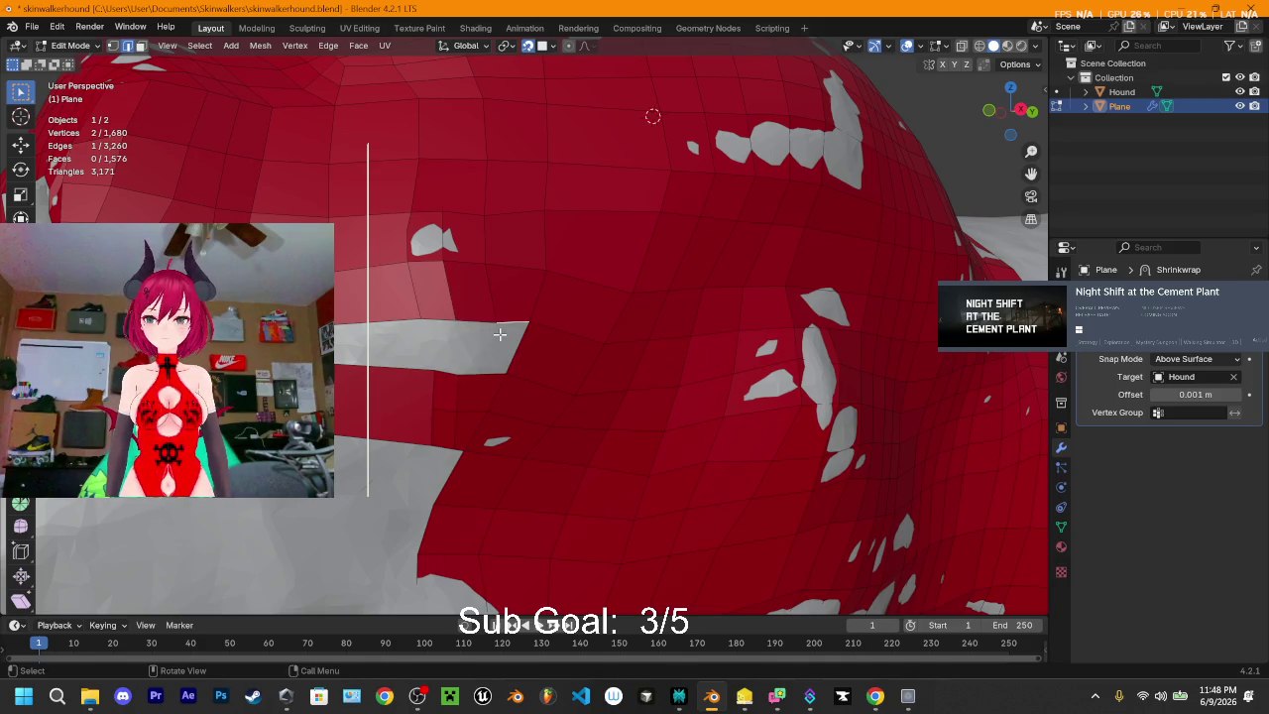
pyautogui.scroll(2, 490, 336)
pyautogui.scroll(-2, 490, 338)
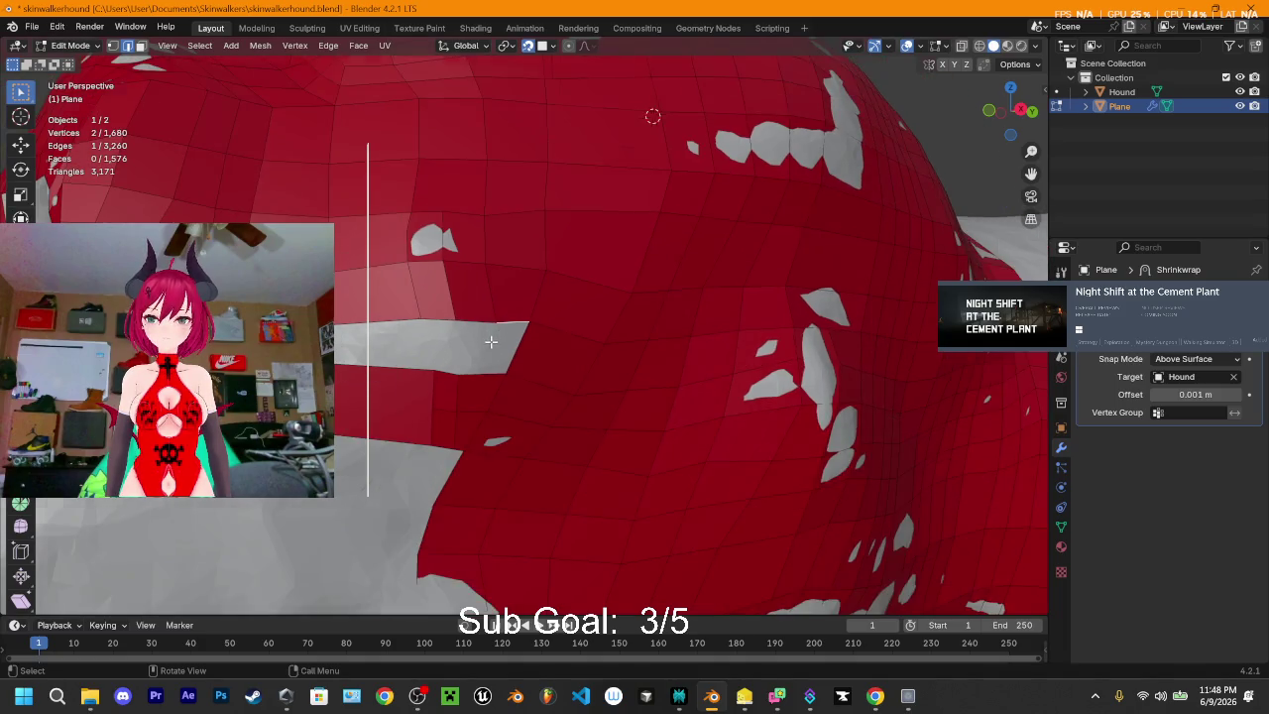
pyautogui.scroll(2, 490, 338)
pyautogui.scroll(-2, 490, 338)
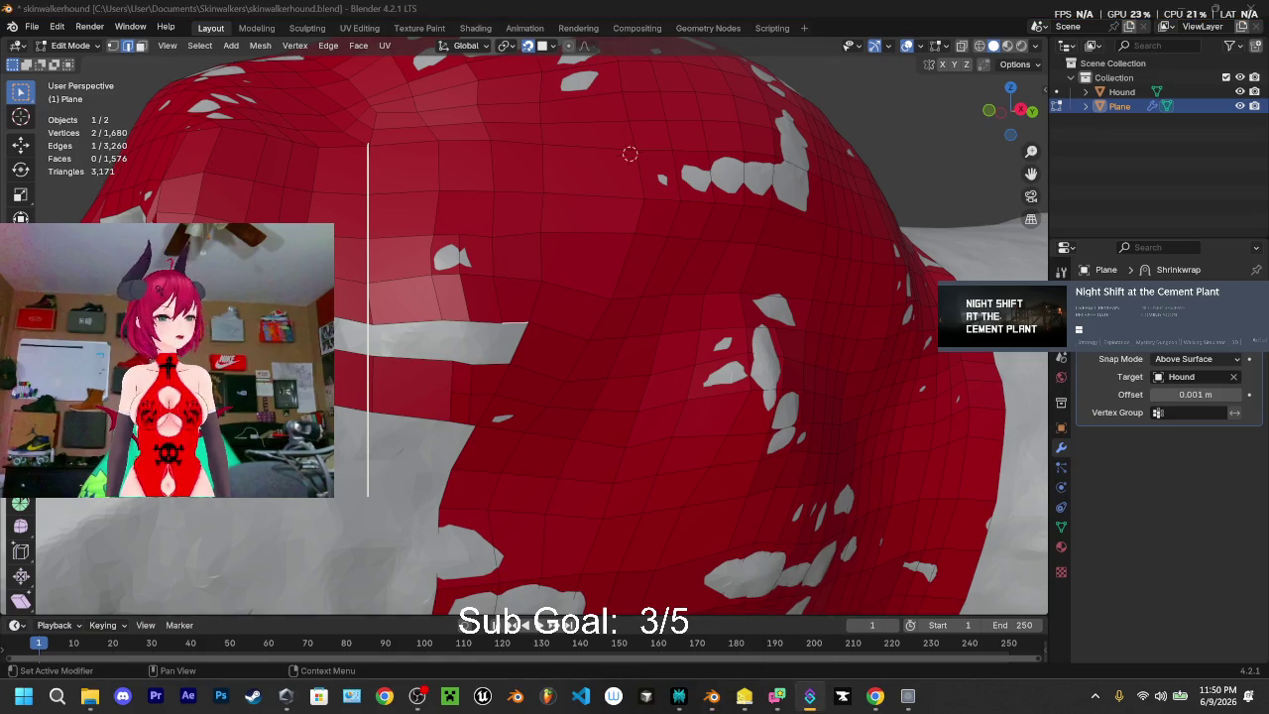
# - Switch to the Streamer.bot window showing its list of 38 actions
pyautogui.hotkey('alt', 'Tab')
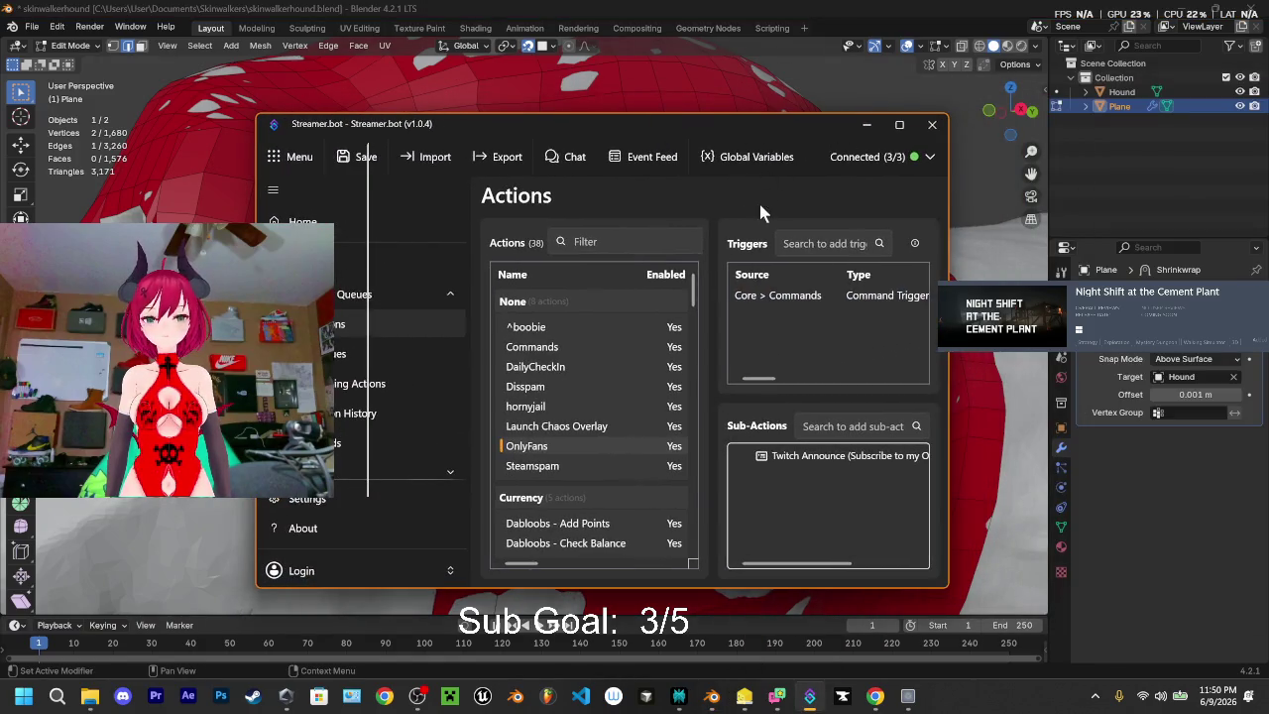
# - Maximize Streamer.bot, open the !checkin Daily check-in command, and review its Cooldowns tab
pyautogui.click(899, 124)
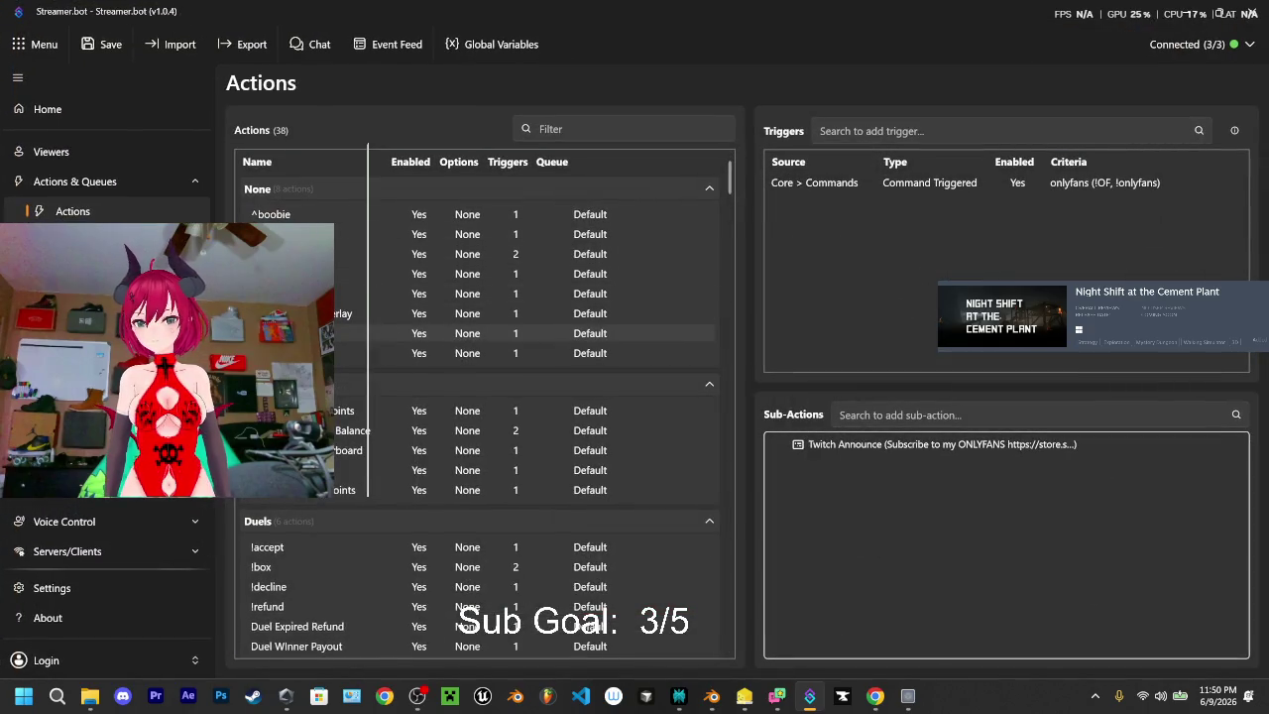
pyautogui.click(72, 241)
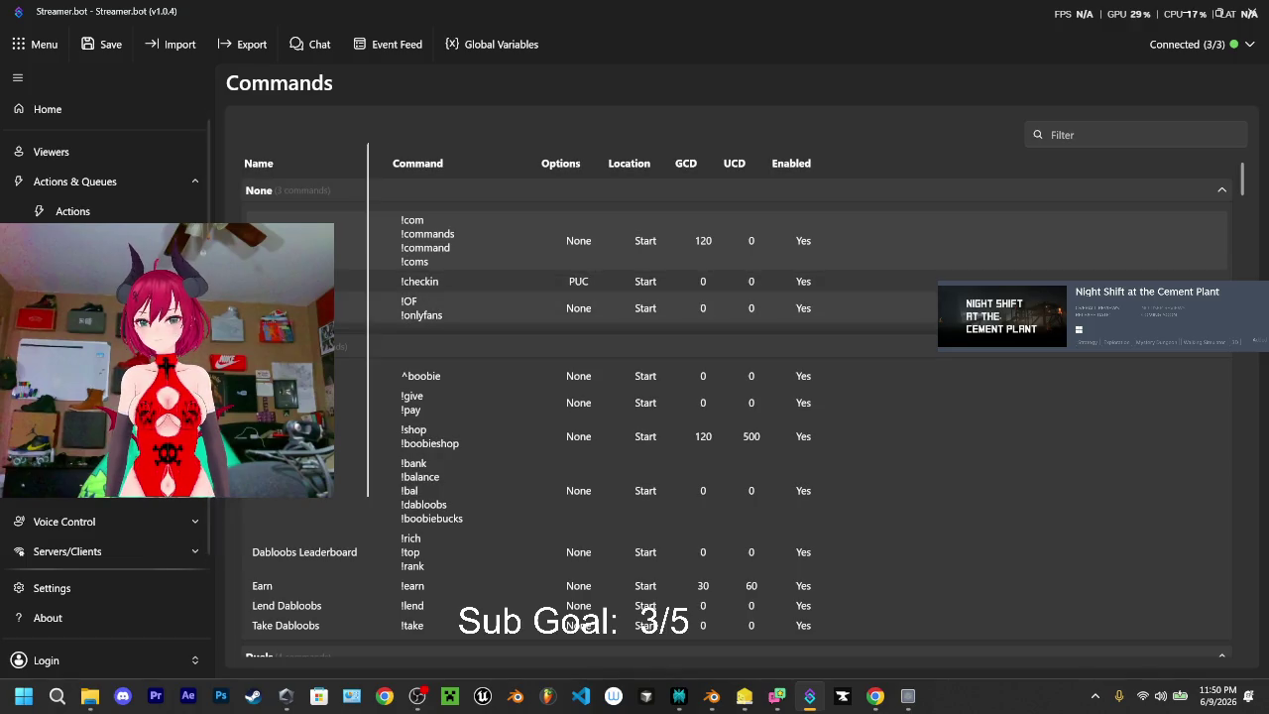
pyautogui.doubleClick(342, 282)
pyautogui.click(404, 369)
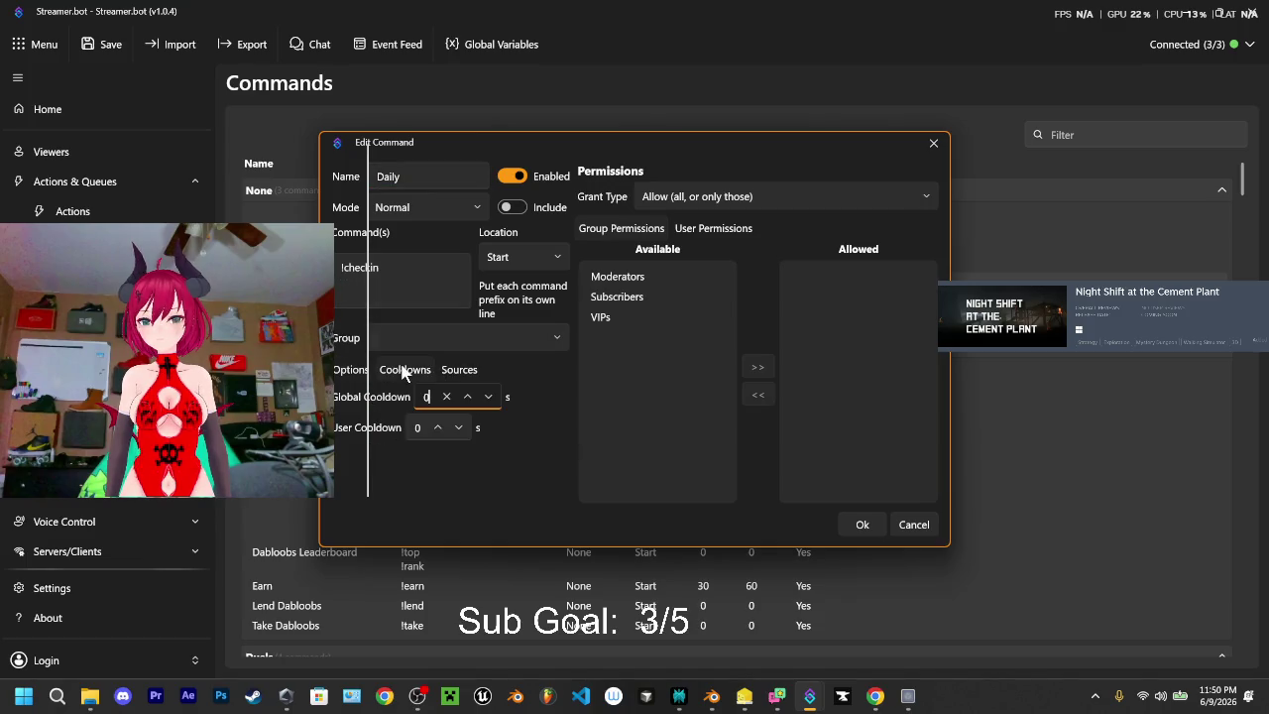
pyautogui.click(352, 370)
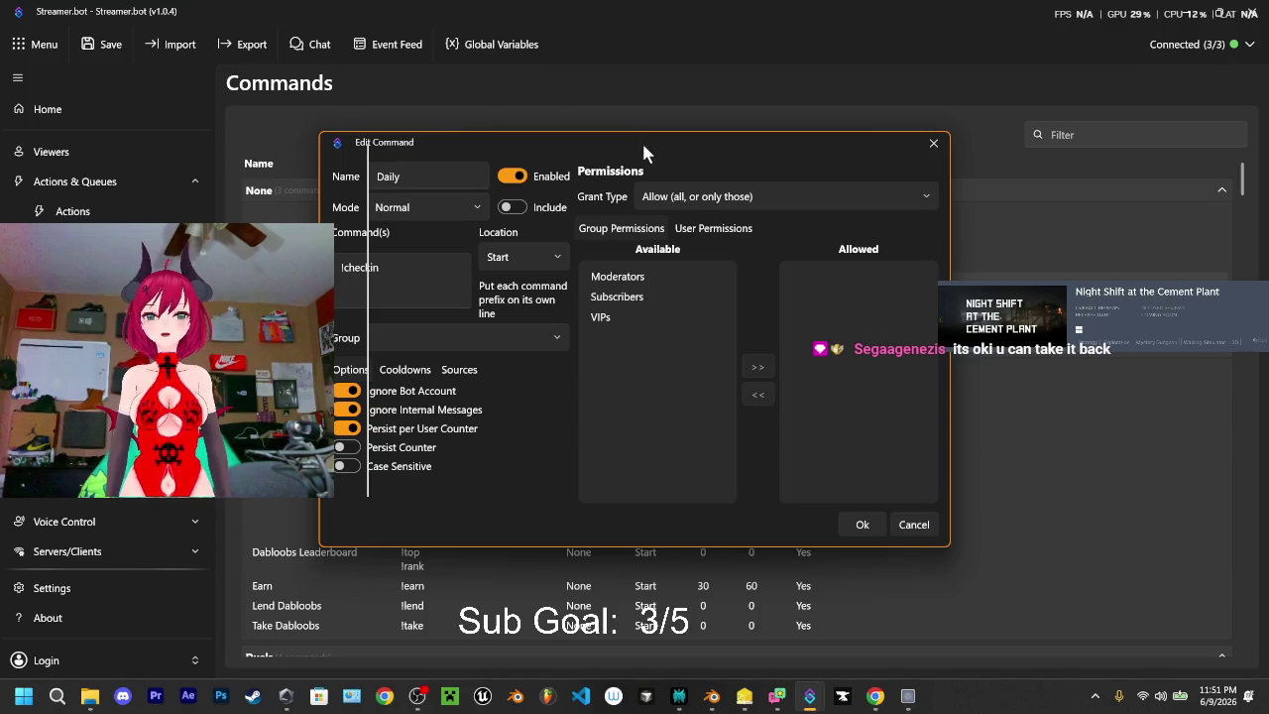
# - Review the command's user and group permissions, close it unchanged, return to Actions, then hide Streamer.bot
pyautogui.moveTo(644, 147); pyautogui.dragTo(677, 167)
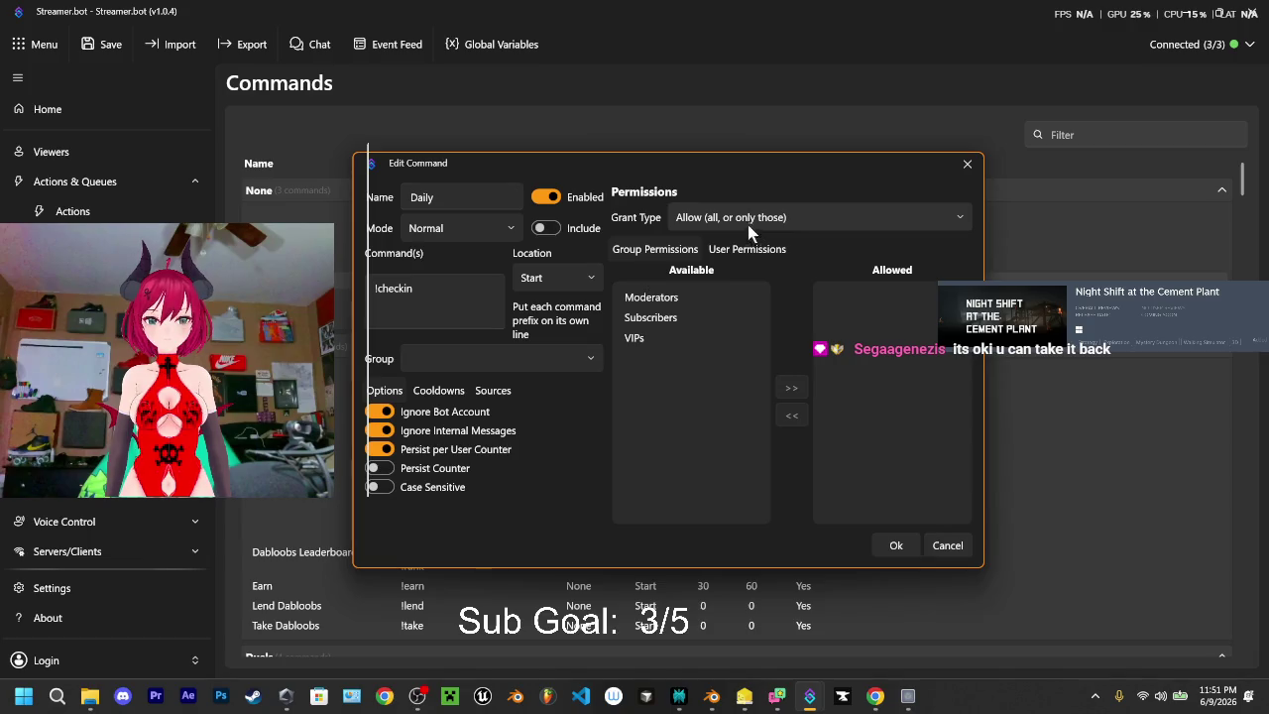
pyautogui.click(746, 250)
pyautogui.click(670, 249)
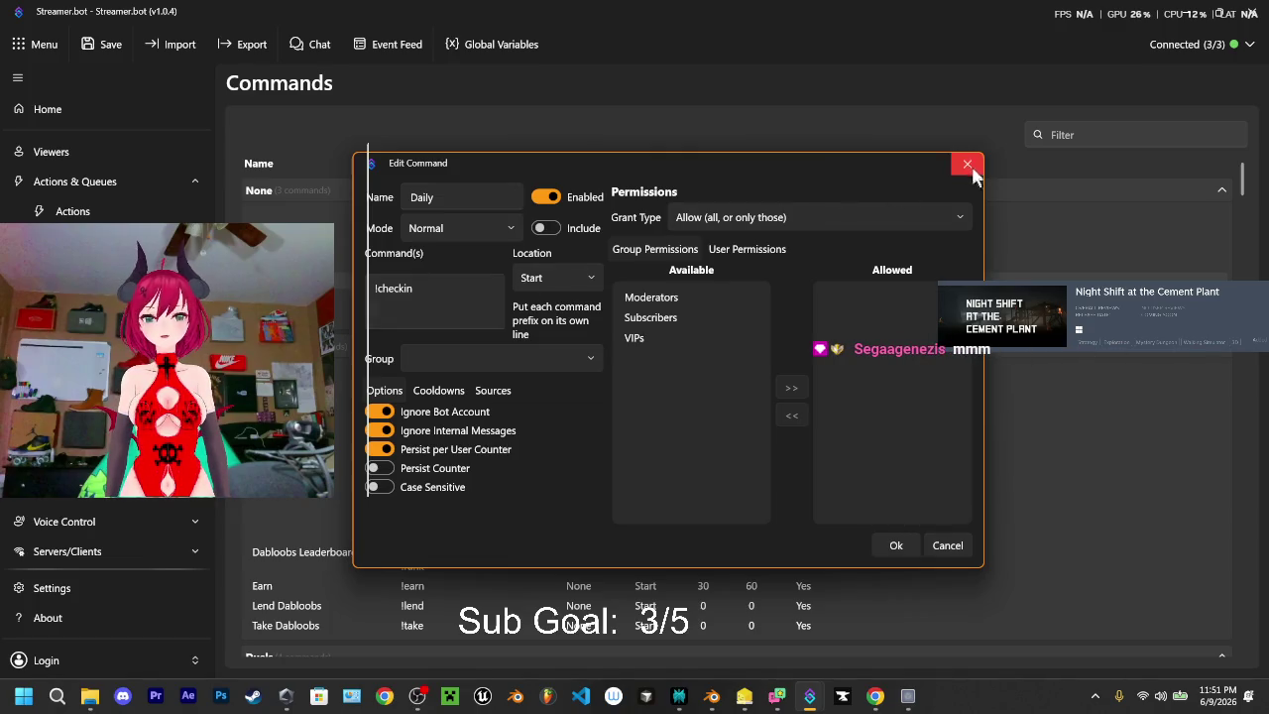
pyautogui.click(947, 546)
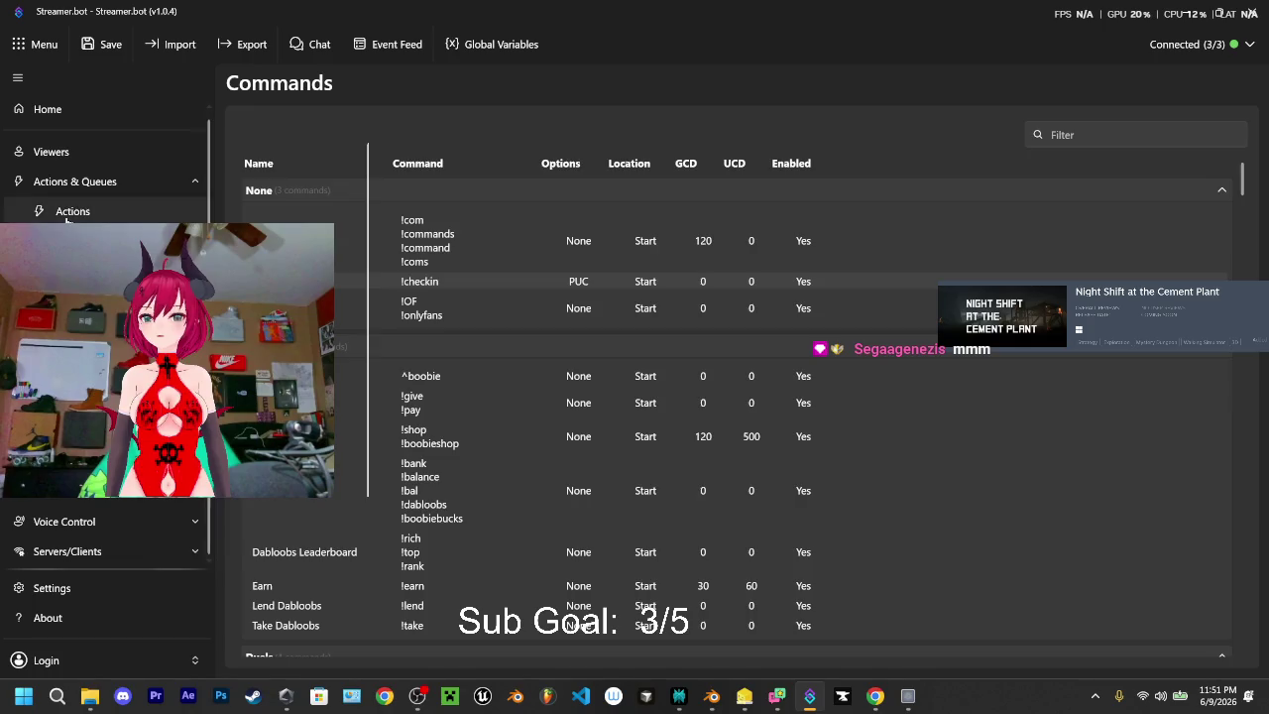
pyautogui.click(69, 212)
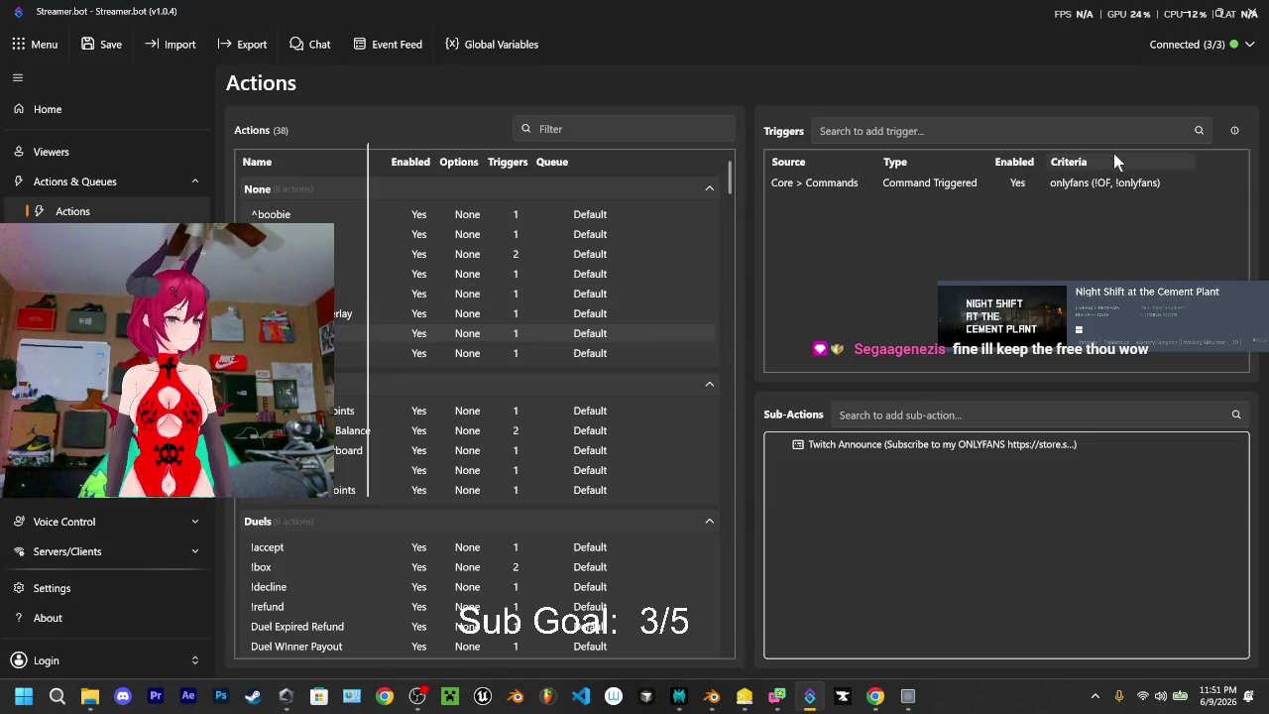
pyautogui.click(1187, 14)
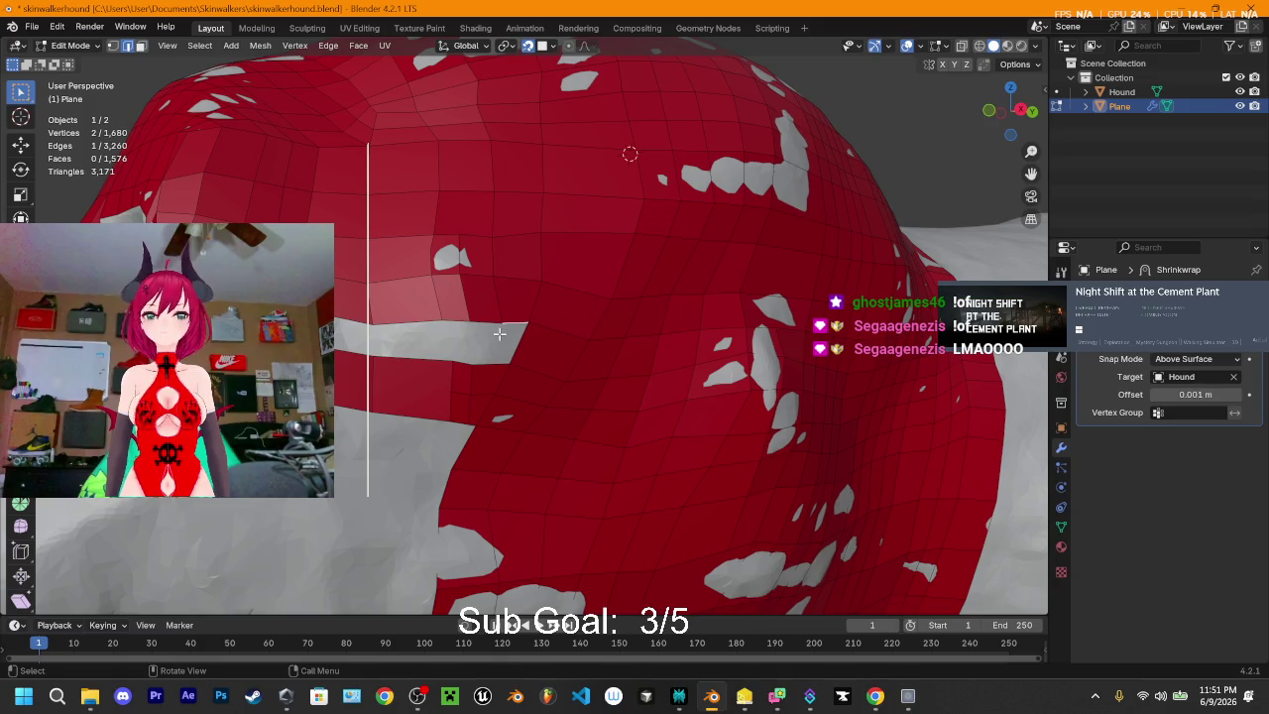
# - Fill three more faces along the grey hole's edge with F and check the result
pyautogui.press('f')
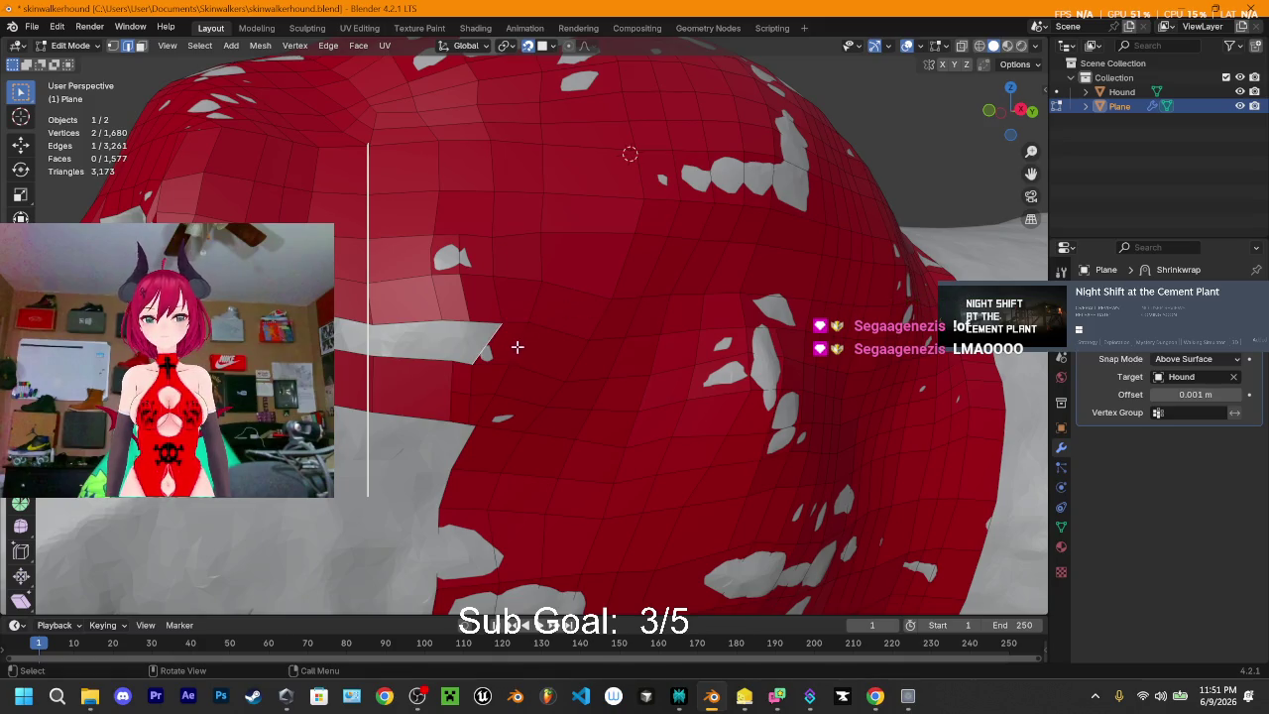
pyautogui.press('f')
pyautogui.press('f')
pyautogui.press('f')
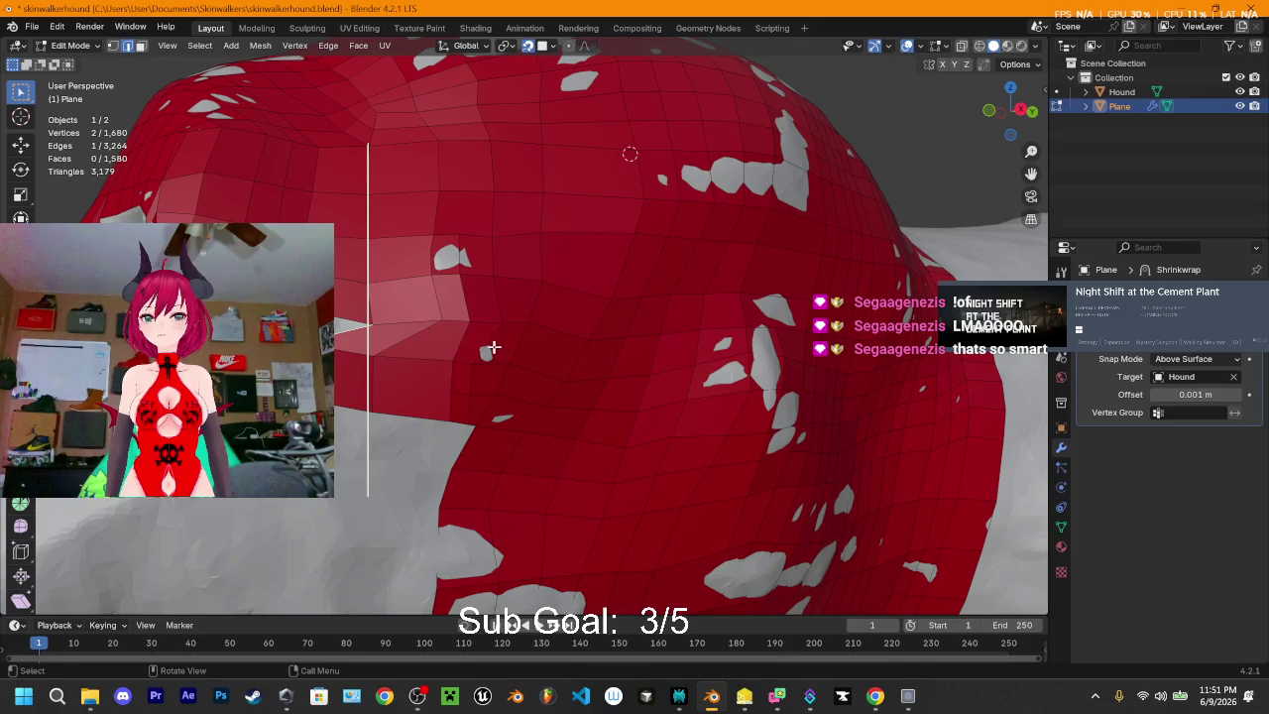
pyautogui.press('f')
pyautogui.press('f')
pyautogui.press('f')
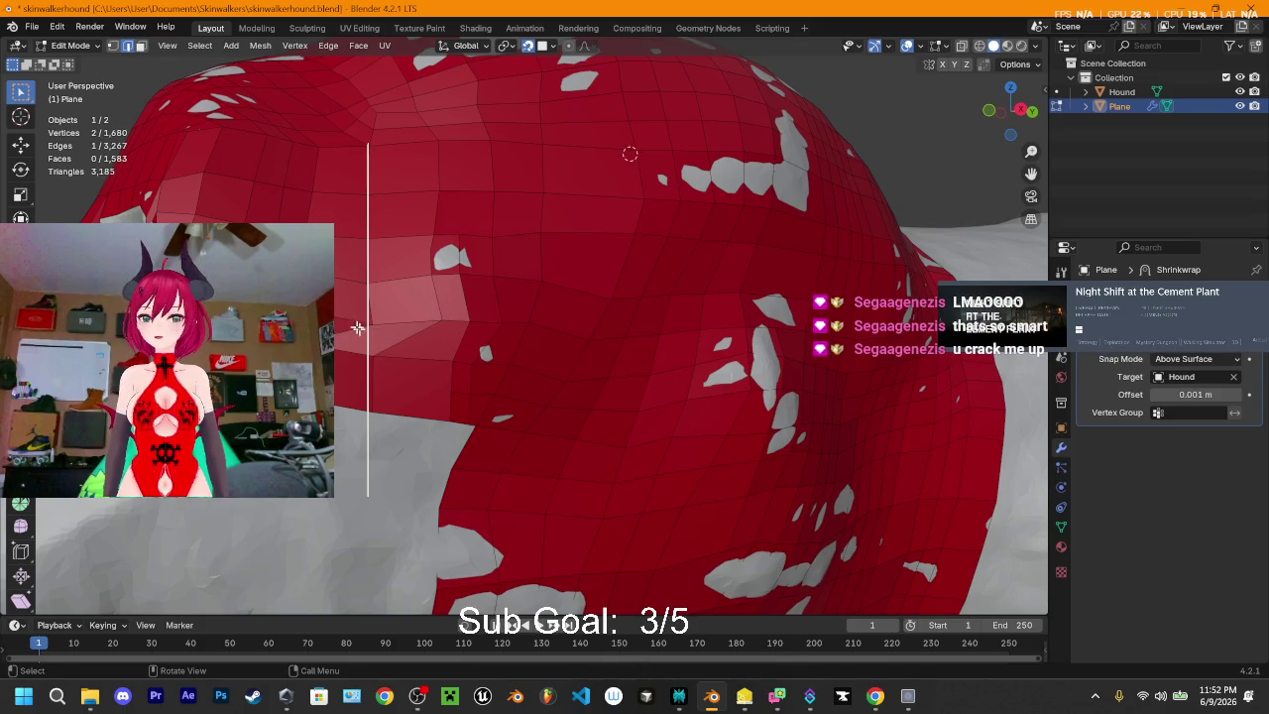
pyautogui.moveTo(358, 284)
pyautogui.mouseDown(button='middle')
pyautogui.moveTo(436, 287)
pyautogui.moveTo(360, 293)
pyautogui.moveTo(327, 267)
pyautogui.moveTo(420, 339)
pyautogui.mouseUp(button='middle')
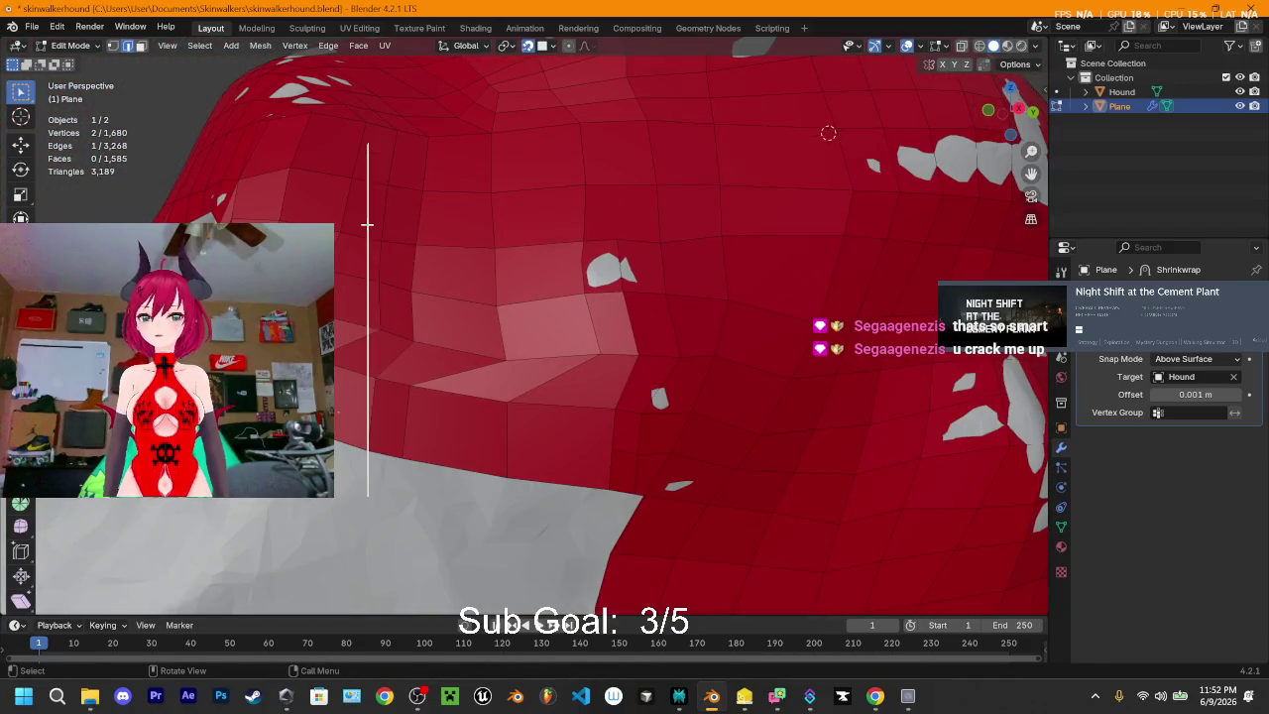
# - Switch the plane to the Sculpting workspace with the Smooth brush and zoom in on the head
pyautogui.click(307, 28)
pyautogui.moveTo(446, 218)
pyautogui.mouseDown(button='middle')
pyautogui.moveTo(531, 282)
pyautogui.moveTo(547, 357)
pyautogui.moveTo(530, 382)
pyautogui.mouseUp(button='middle')
pyautogui.scroll(3, 541, 317)
pyautogui.scroll(2, 516, 405)
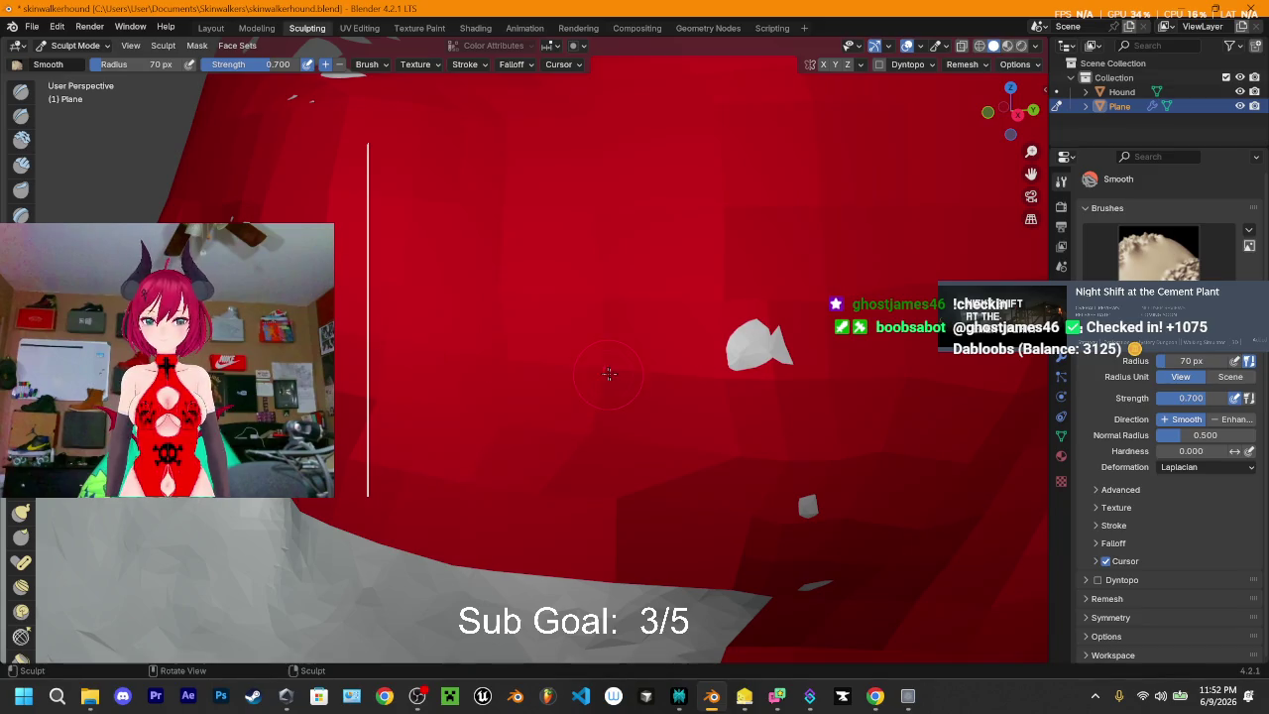
# - Smooth one spot, then Tab into Edit Mode to inspect the wireframe and back to Sculpt Mode
pyautogui.moveTo(729, 376); pyautogui.dragTo(763, 382)
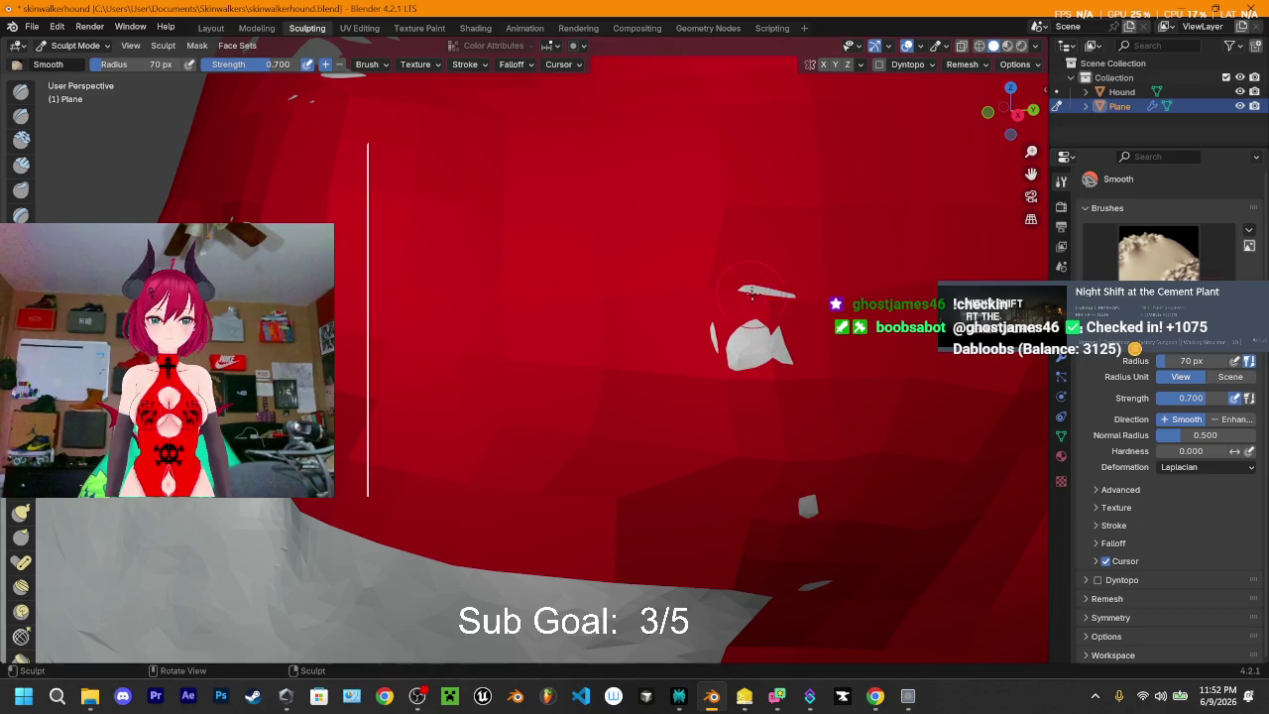
pyautogui.moveTo(745, 282); pyautogui.dragTo(635, 337, button='middle')
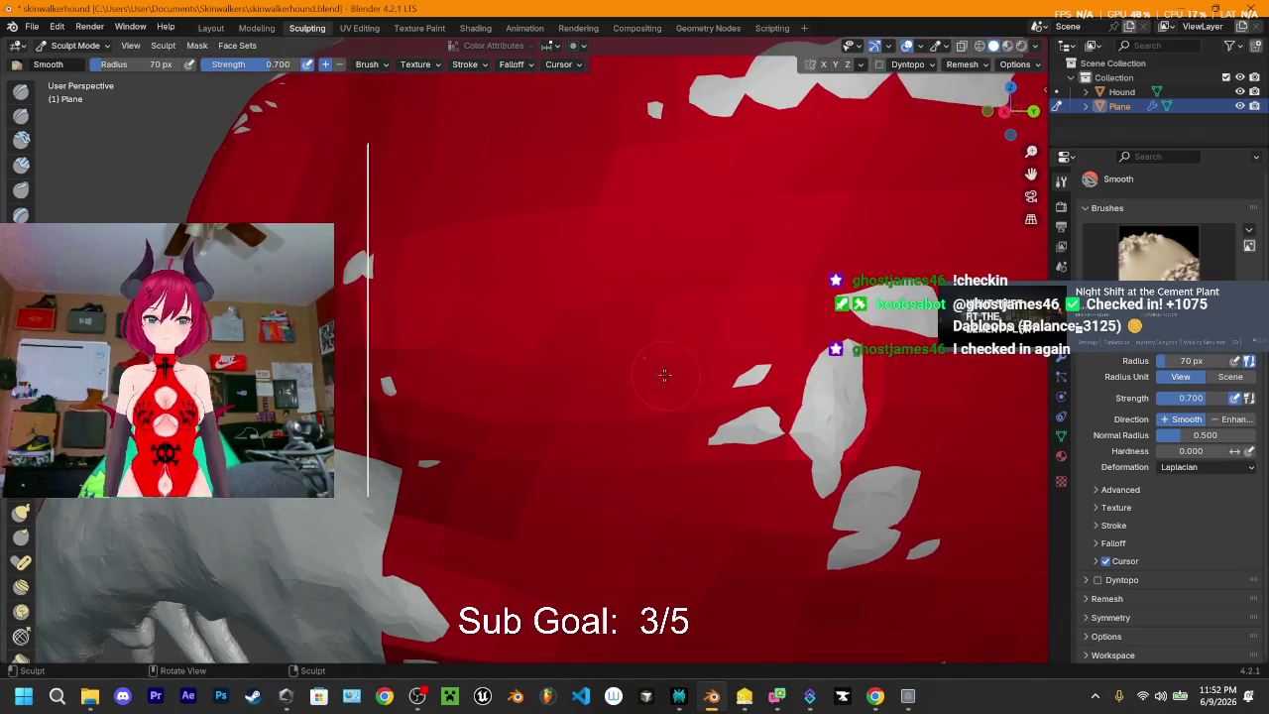
pyautogui.scroll(-5, 635, 337)
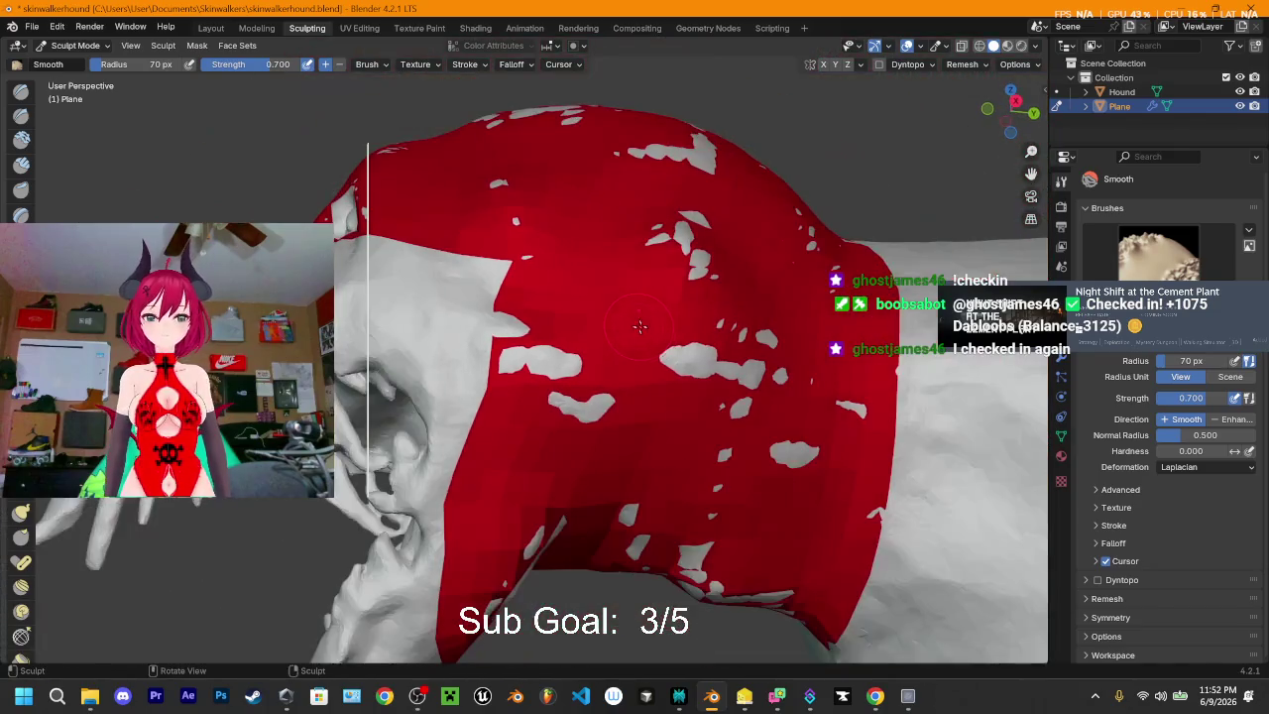
pyautogui.press('Tab')
pyautogui.scroll(3, 494, 337)
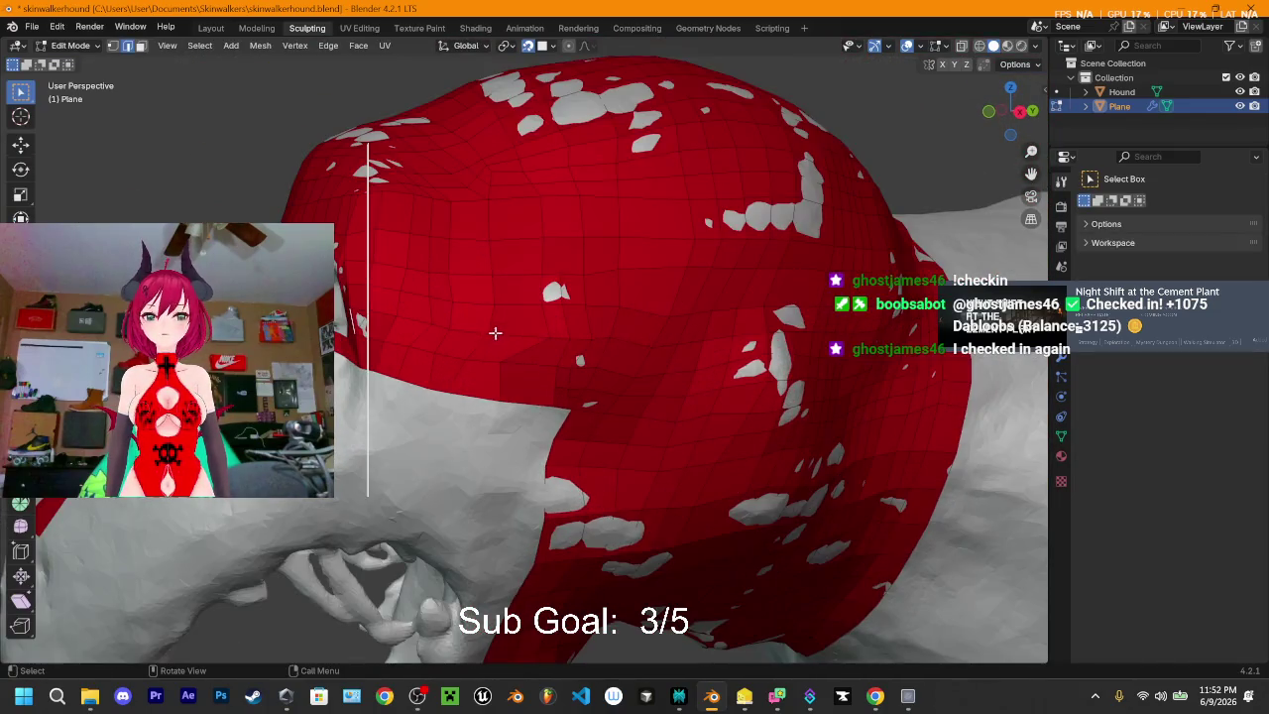
pyautogui.scroll(2, 585, 288)
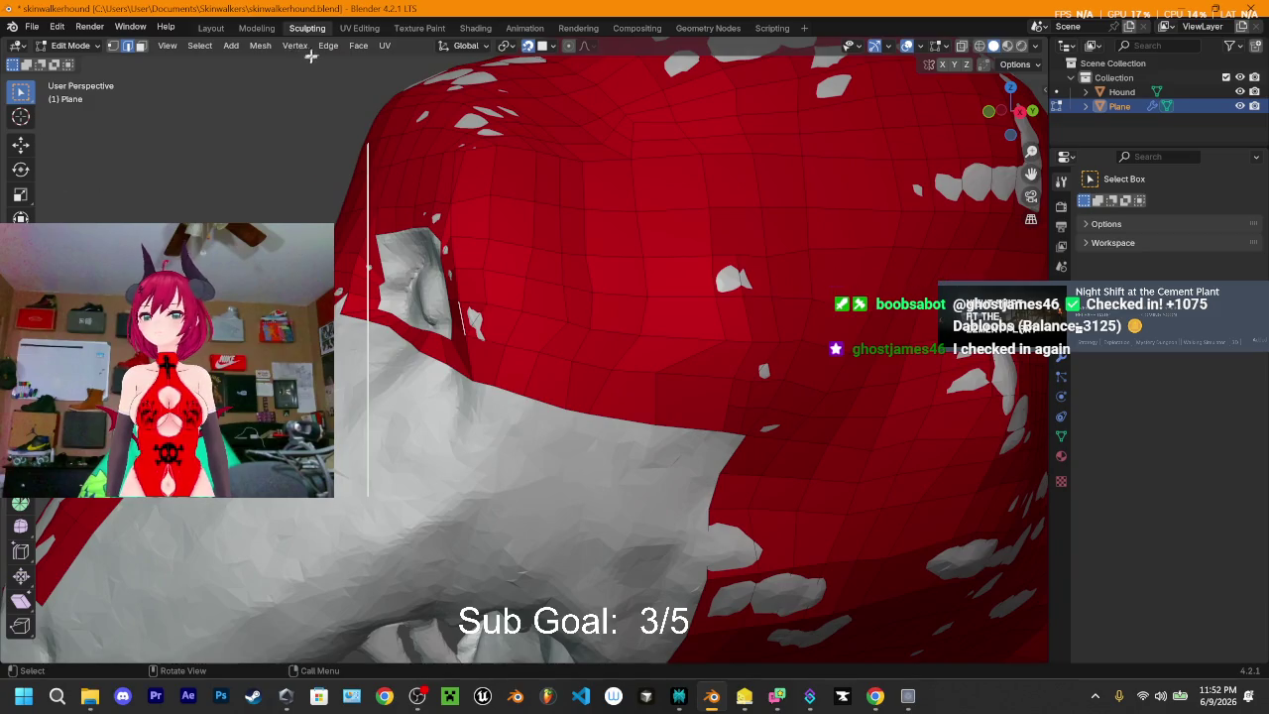
pyautogui.press('Tab')
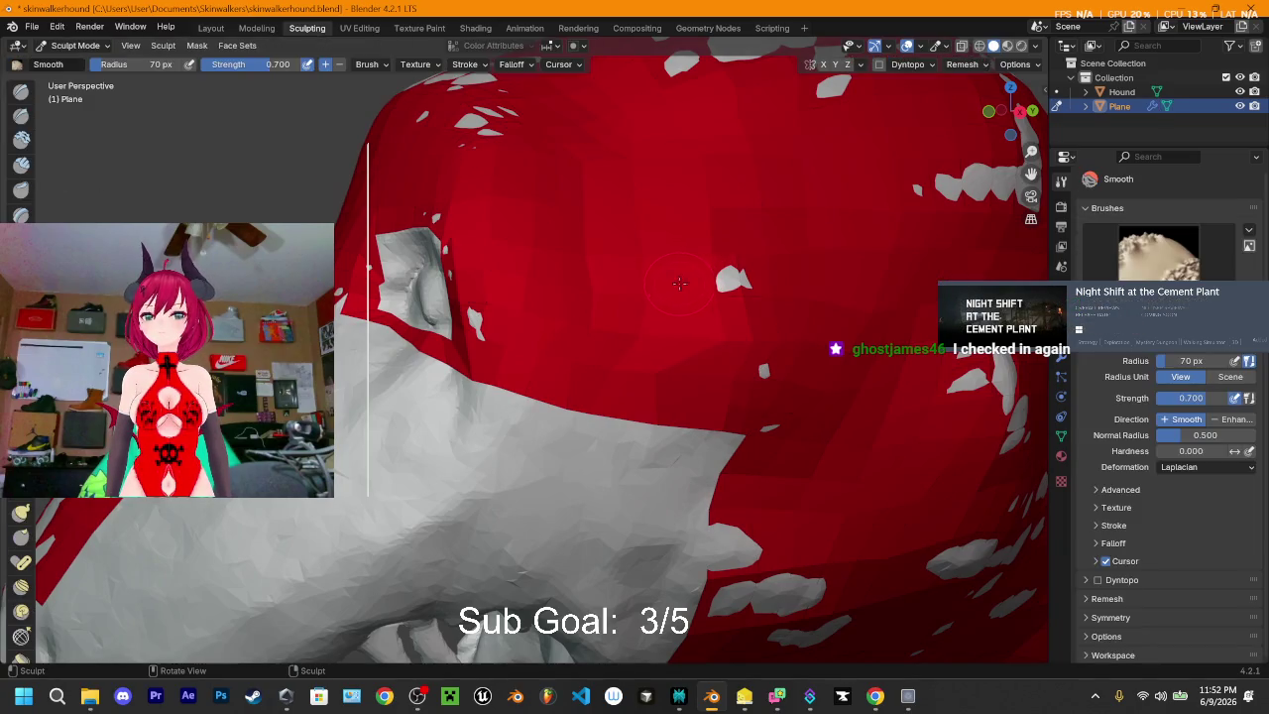
# - Smooth away the white patches poking through on the right and upper head
pyautogui.moveTo(509, 186)
pyautogui.mouseDown(button='middle')
pyautogui.moveTo(586, 261)
pyautogui.moveTo(595, 335)
pyautogui.moveTo(674, 360)
pyautogui.moveTo(667, 457)
pyautogui.mouseUp(button='middle')
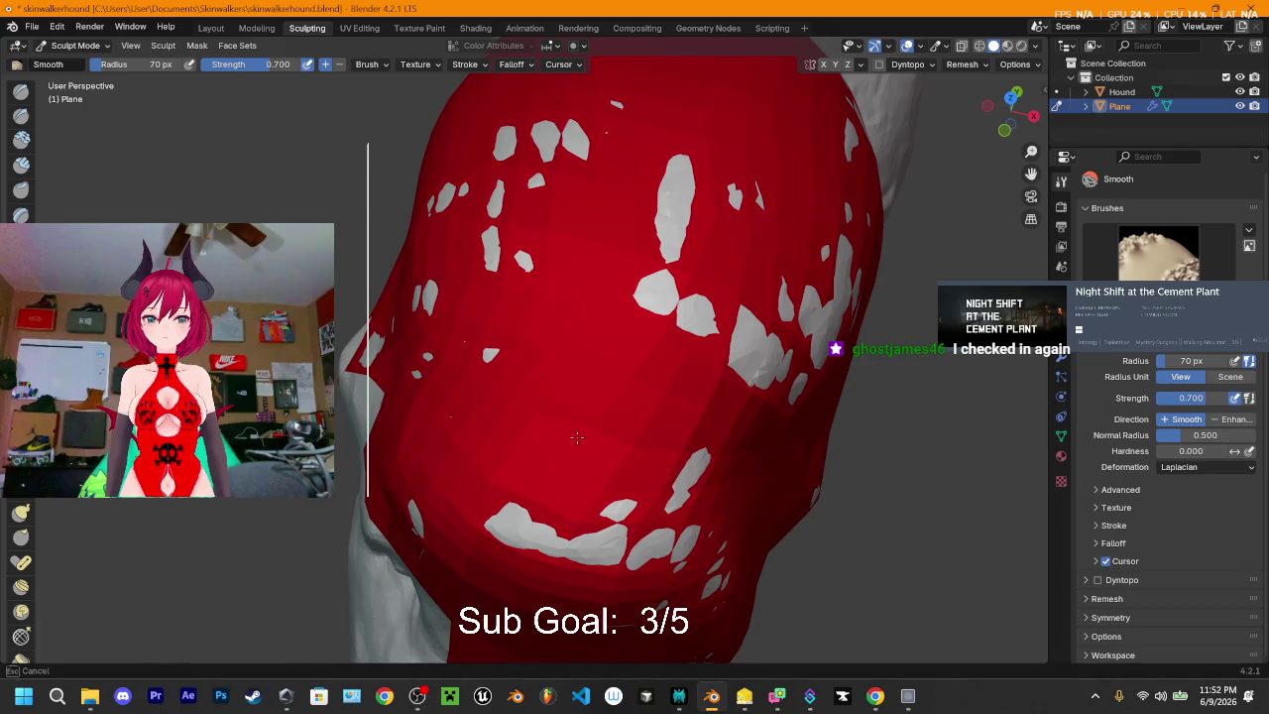
pyautogui.moveTo(710, 428); pyautogui.dragTo(432, 319, button='middle')
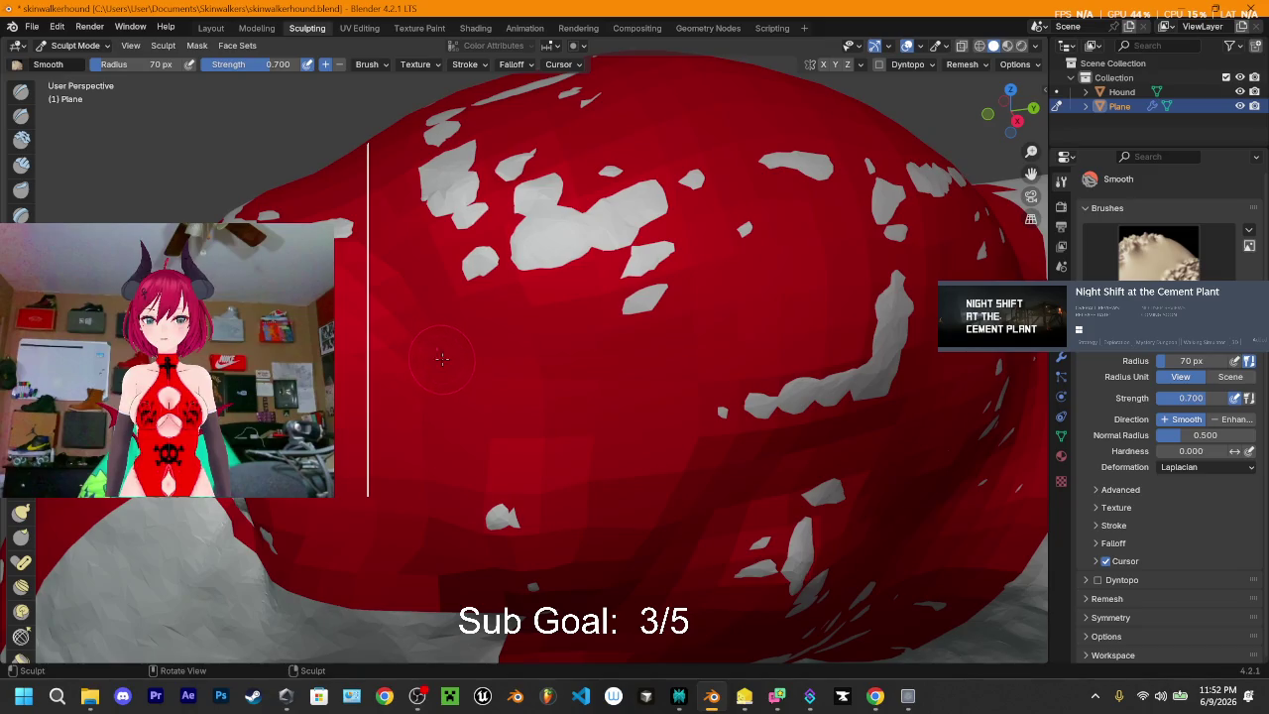
pyautogui.moveTo(466, 297)
pyautogui.mouseDown()
pyautogui.moveTo(525, 263)
pyautogui.moveTo(602, 294)
pyautogui.moveTo(678, 274)
pyautogui.mouseUp()
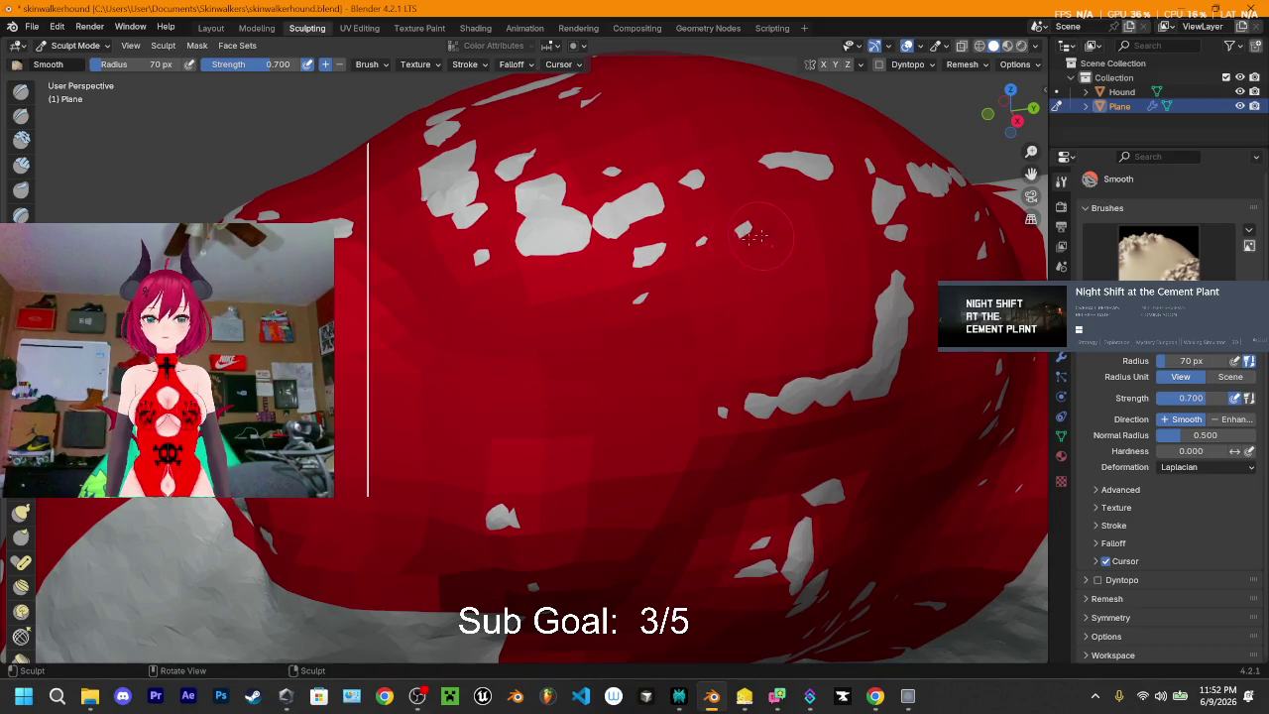
pyautogui.moveTo(865, 275); pyautogui.dragTo(793, 210, button='middle')
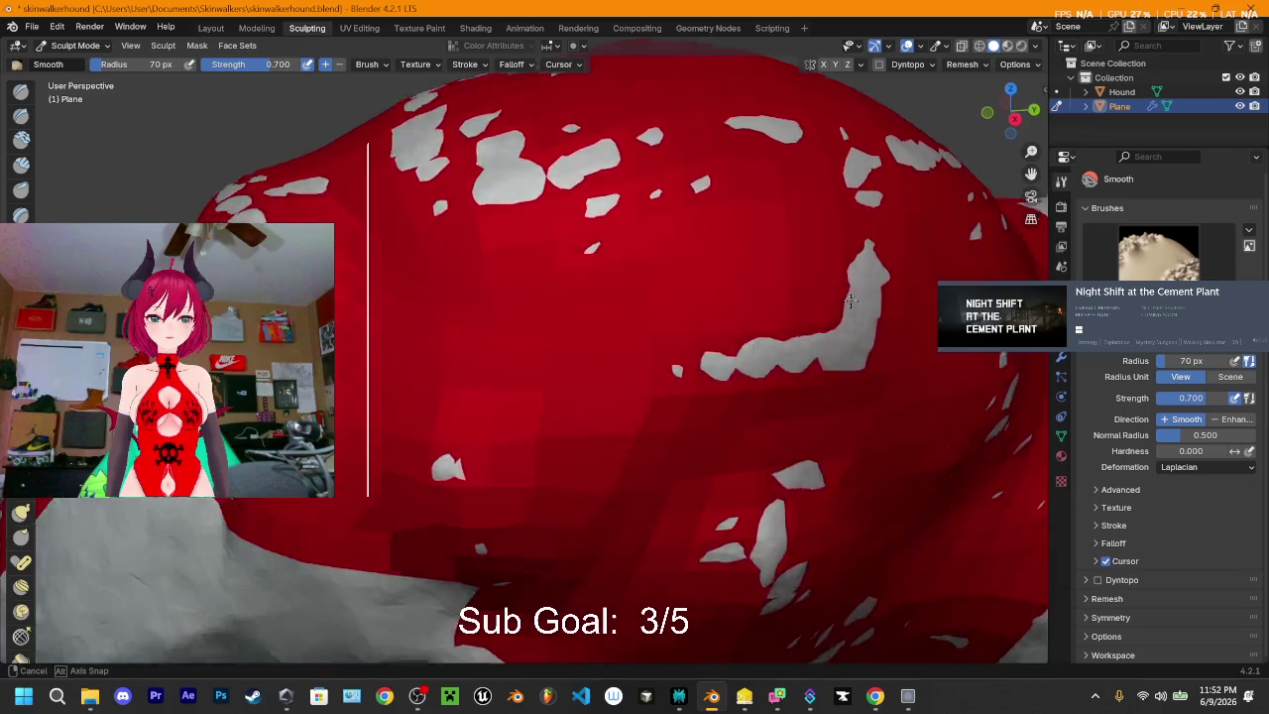
pyautogui.moveTo(793, 210)
pyautogui.mouseDown()
pyautogui.moveTo(680, 249)
pyautogui.moveTo(594, 256)
pyautogui.mouseUp()
pyautogui.moveTo(783, 203); pyautogui.dragTo(806, 153)
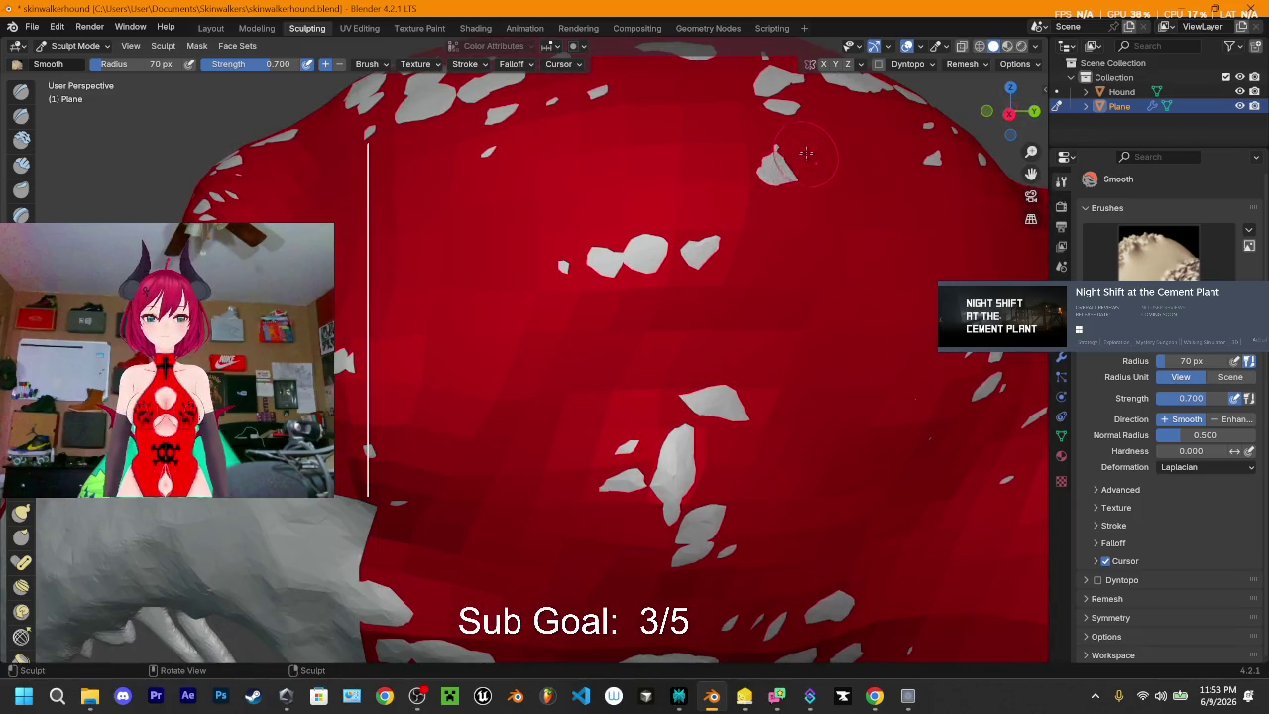
pyautogui.moveTo(570, 281); pyautogui.dragTo(663, 228)
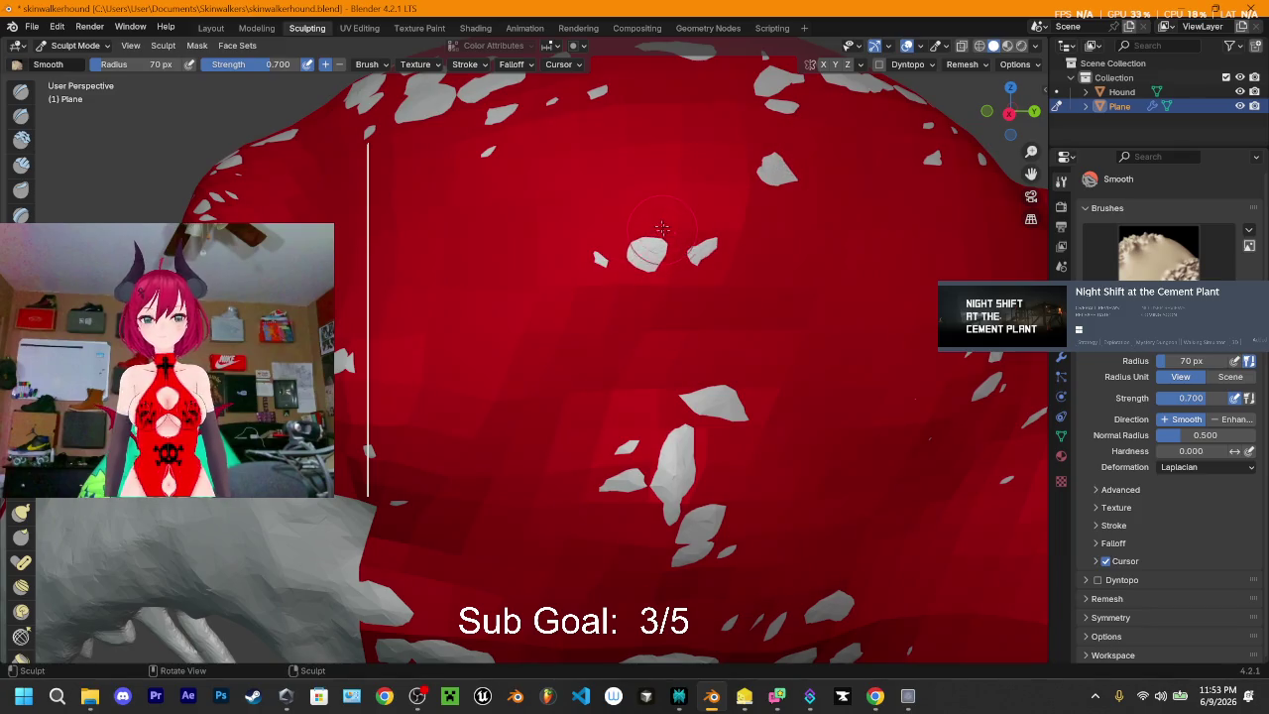
# - Smooth the white patches in the middle of the plane from a shifted view
pyautogui.moveTo(678, 324); pyautogui.dragTo(672, 342, button='middle')
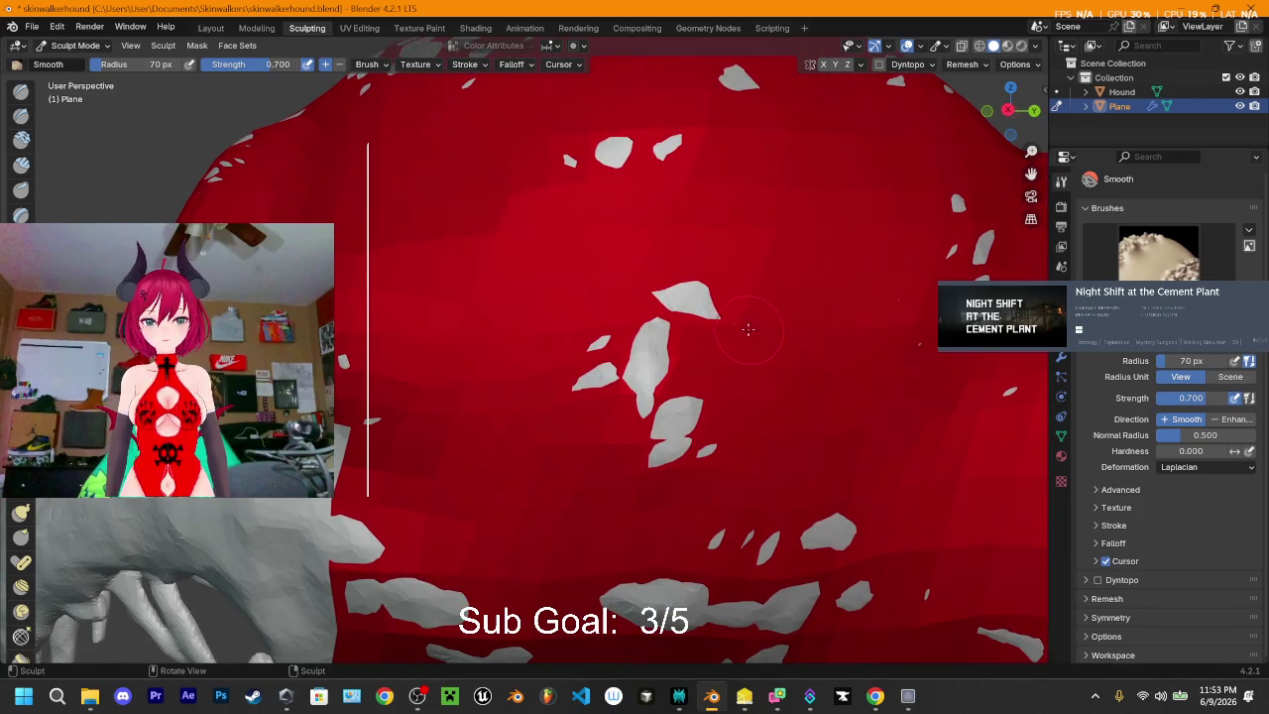
pyautogui.moveTo(672, 342)
pyautogui.mouseDown()
pyautogui.moveTo(609, 401)
pyautogui.moveTo(684, 406)
pyautogui.moveTo(674, 456)
pyautogui.mouseUp()
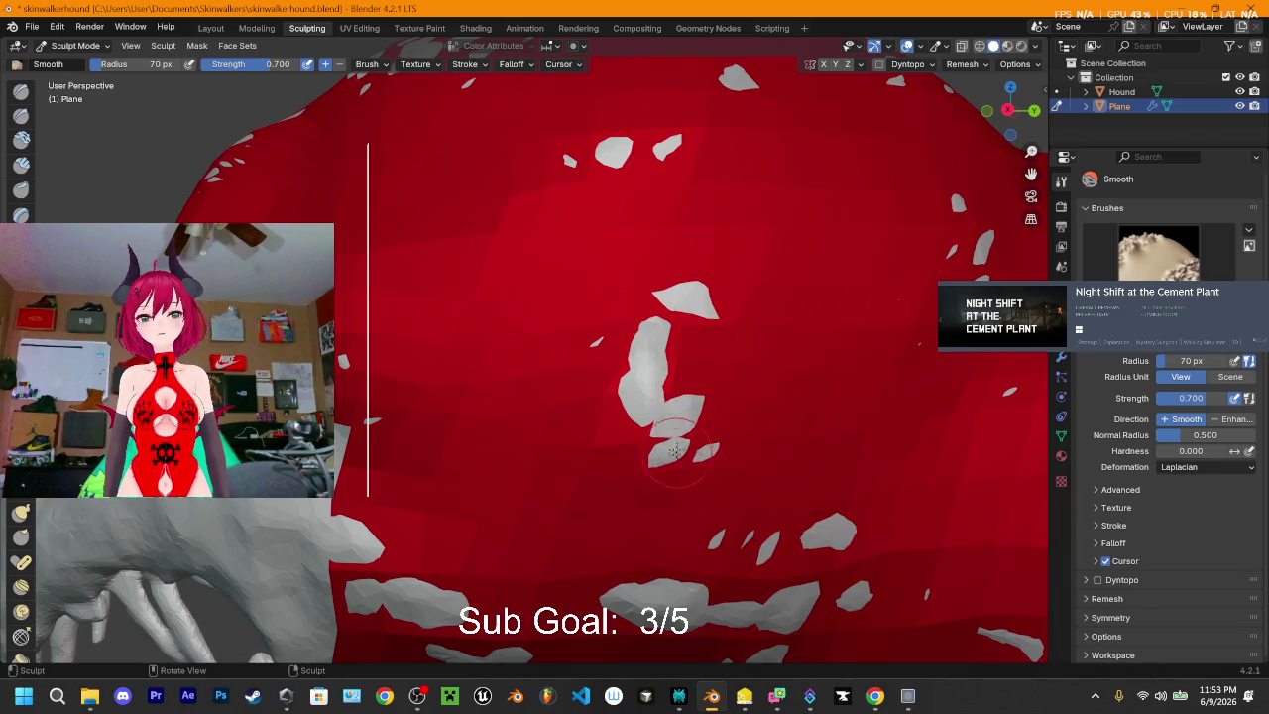
pyautogui.moveTo(674, 457); pyautogui.dragTo(615, 349, button='middle')
pyautogui.moveTo(568, 368)
pyautogui.mouseDown()
pyautogui.moveTo(527, 356)
pyautogui.moveTo(638, 395)
pyautogui.moveTo(742, 396)
pyautogui.mouseUp()
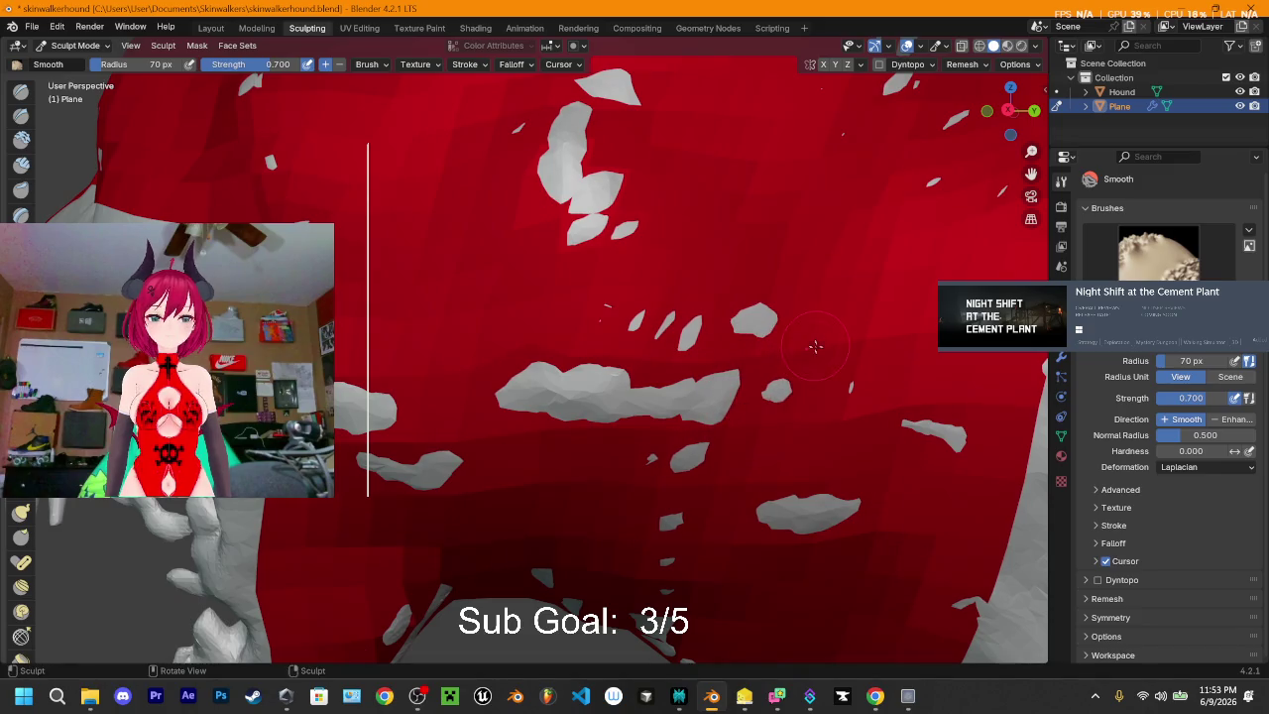
pyautogui.moveTo(807, 425)
pyautogui.mouseDown(button='middle')
pyautogui.moveTo(766, 359)
pyautogui.moveTo(703, 403)
pyautogui.mouseUp(button='middle')
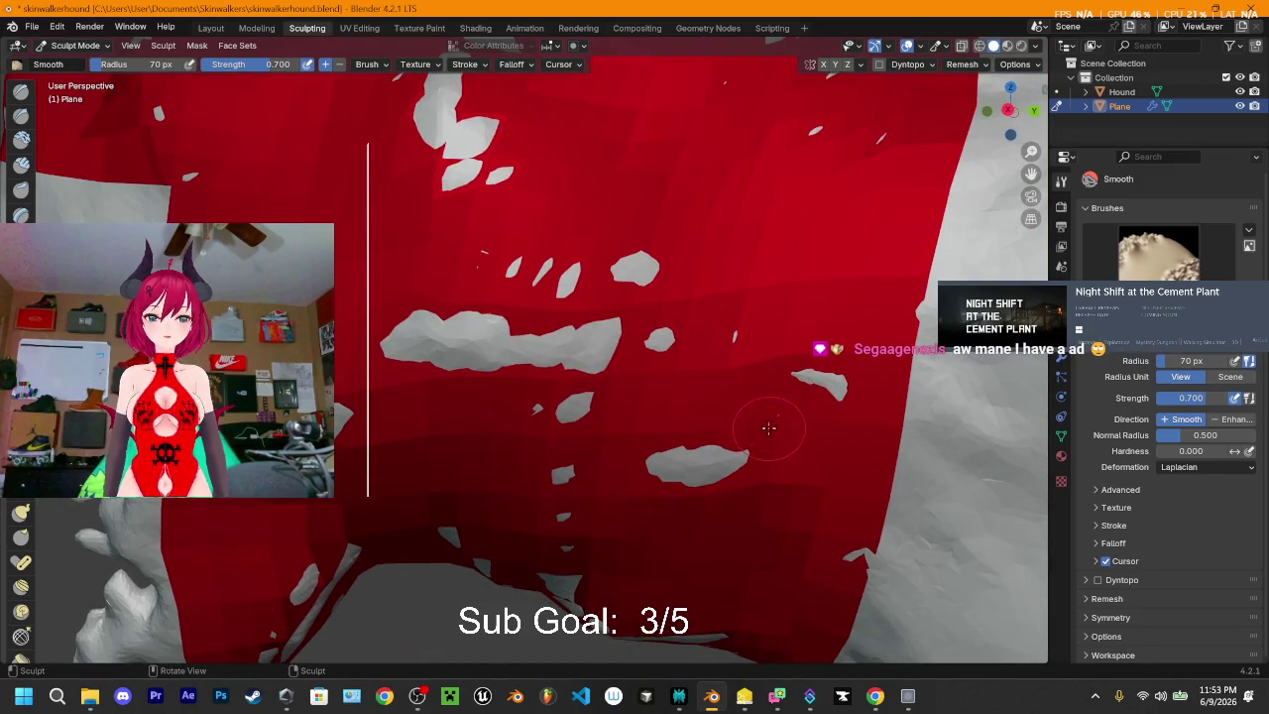
# - Smooth the right-side patch, the lower red edge and the plane's centre
pyautogui.moveTo(703, 402)
pyautogui.mouseDown()
pyautogui.moveTo(629, 417)
pyautogui.moveTo(796, 259)
pyautogui.mouseUp()
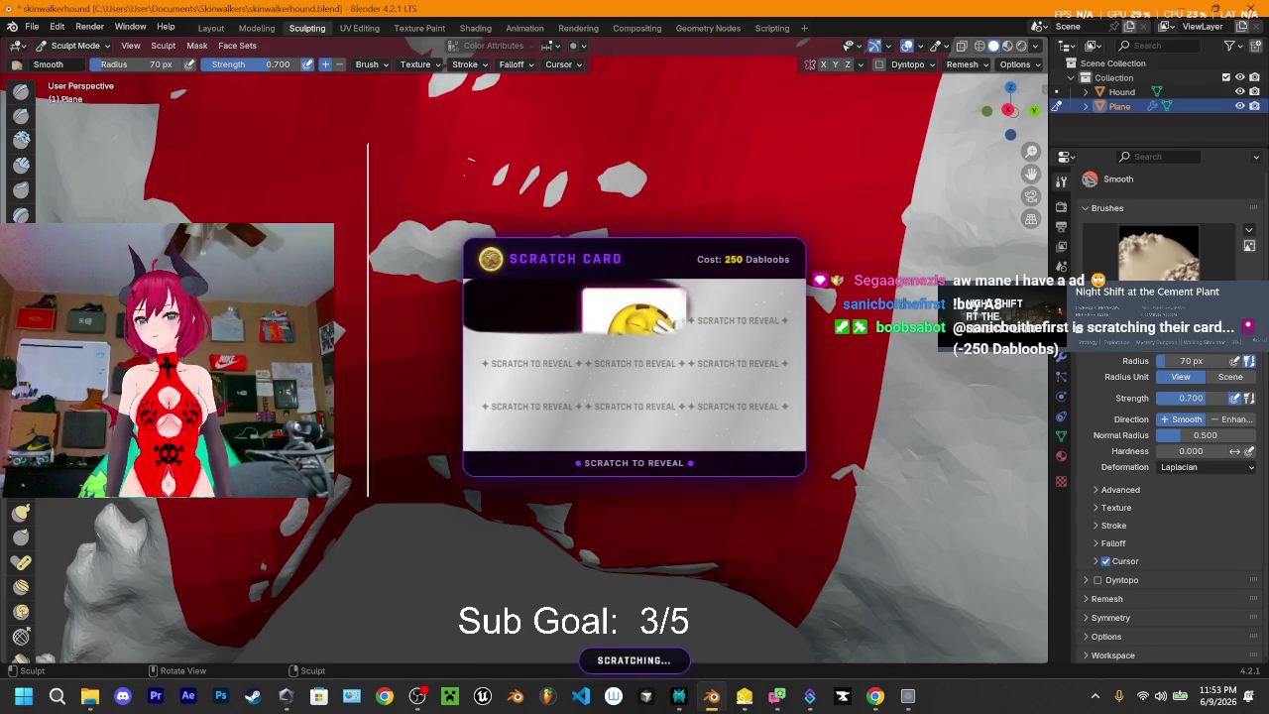
pyautogui.moveTo(470, 158); pyautogui.dragTo(516, 174, button='middle')
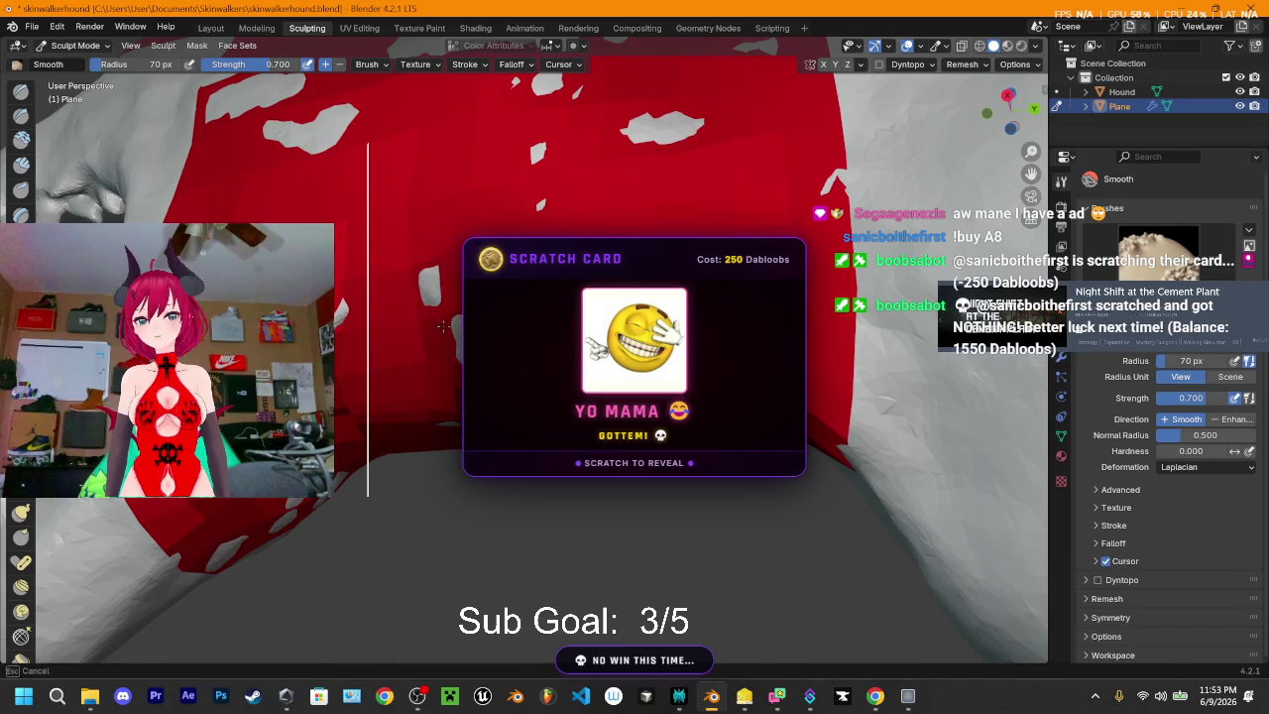
pyautogui.moveTo(418, 290); pyautogui.dragTo(446, 294, button='middle')
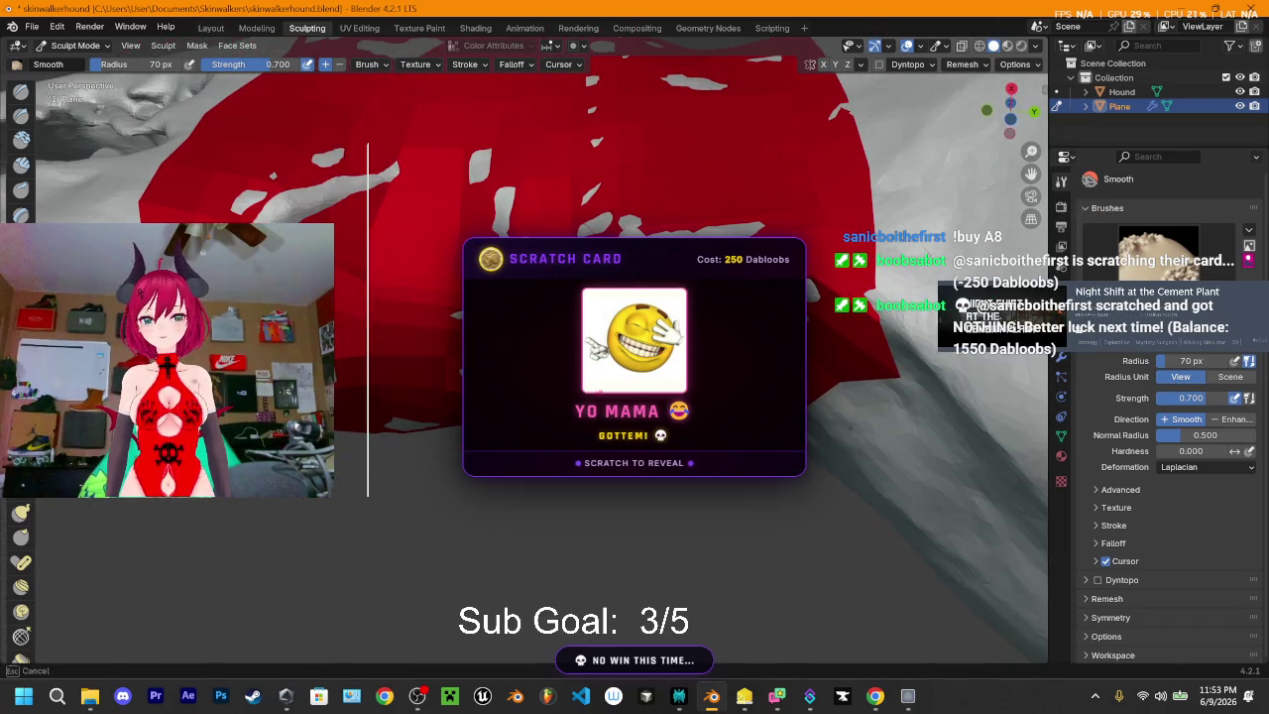
pyautogui.moveTo(555, 317); pyautogui.dragTo(561, 310, button='middle')
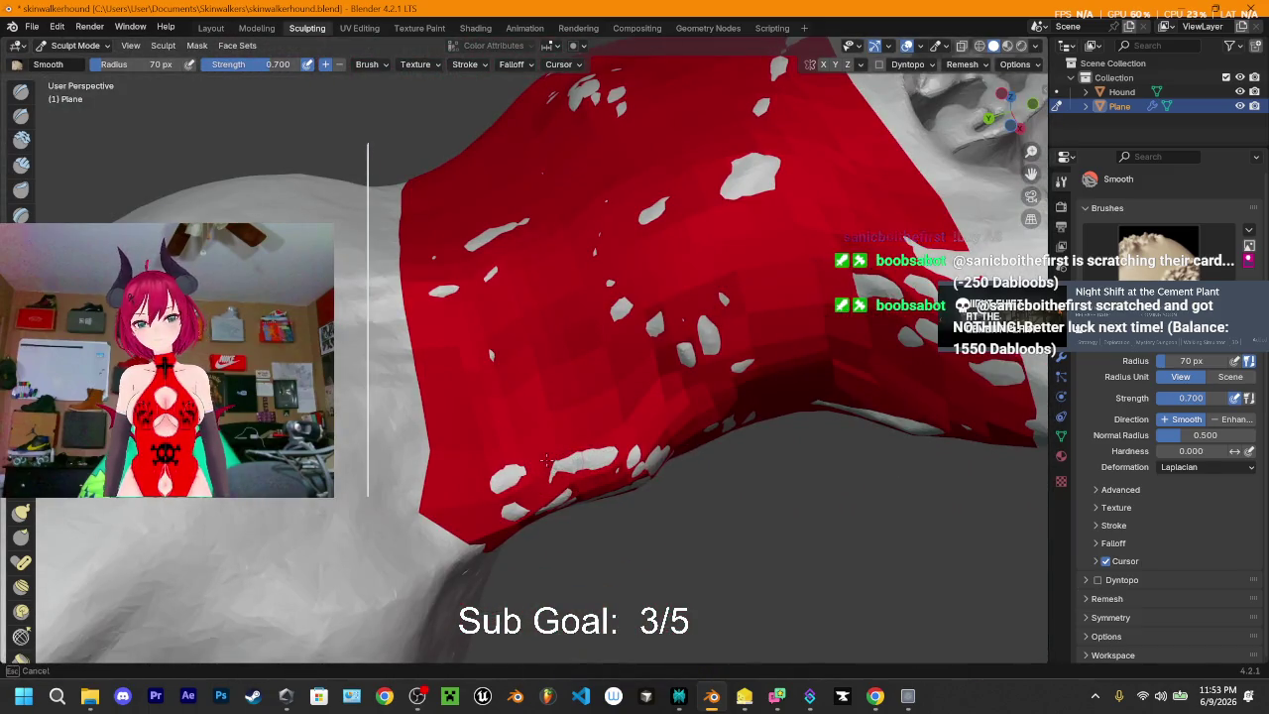
pyautogui.moveTo(555, 466); pyautogui.dragTo(486, 501)
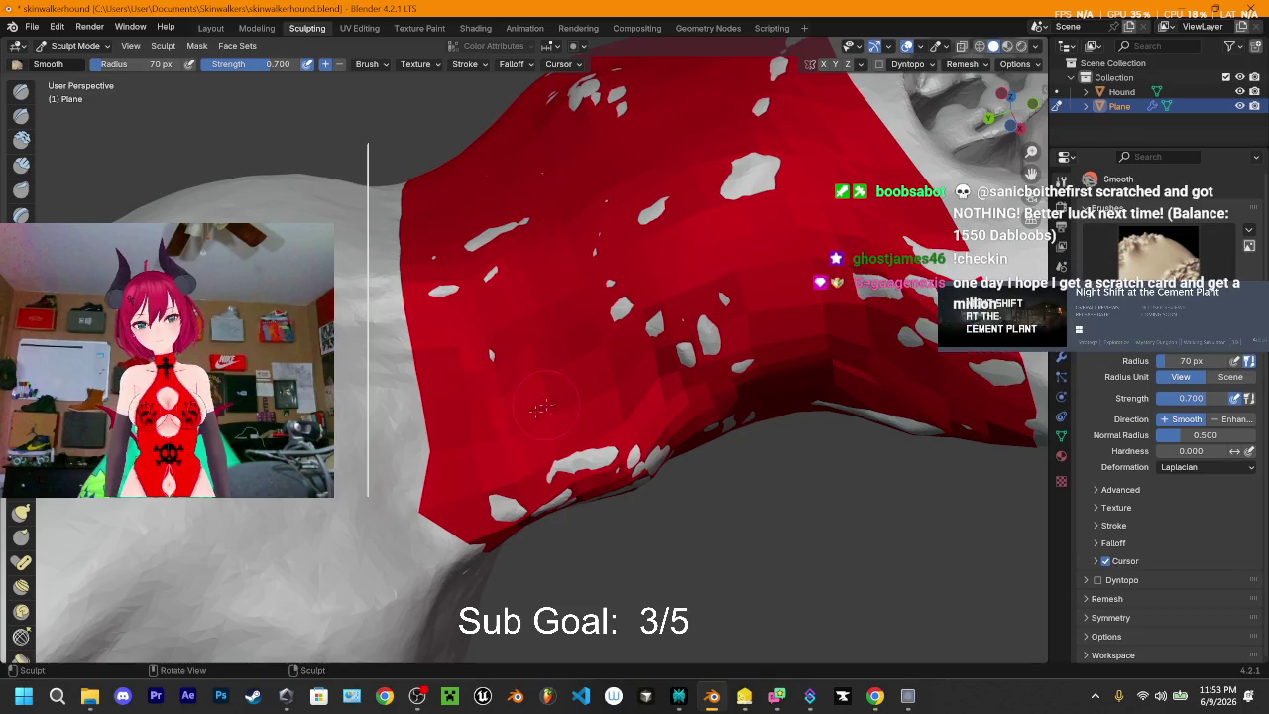
pyautogui.moveTo(659, 331)
pyautogui.mouseDown()
pyautogui.moveTo(676, 328)
pyautogui.moveTo(672, 291)
pyautogui.mouseUp()
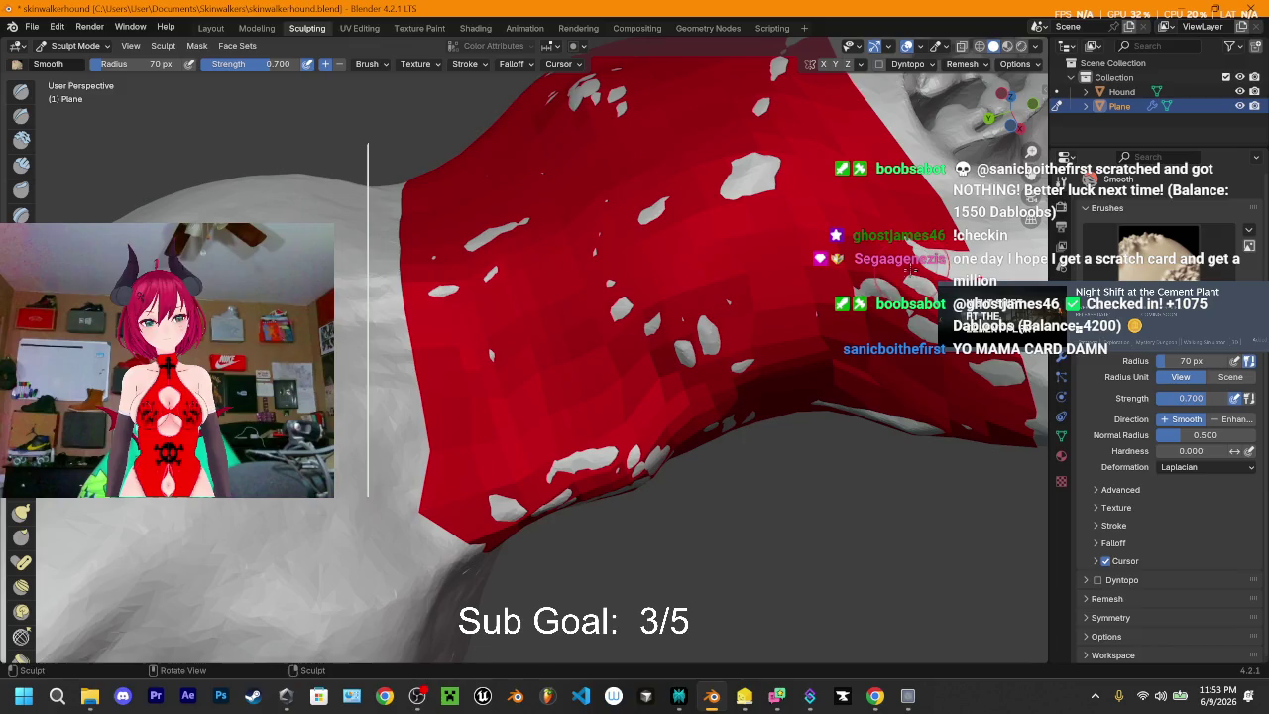
# - From a new angle, smooth the top, lower and top-left white patches into small blobs
pyautogui.moveTo(788, 305)
pyautogui.mouseDown(button='middle')
pyautogui.moveTo(769, 288)
pyautogui.moveTo(756, 171)
pyautogui.mouseUp(button='middle')
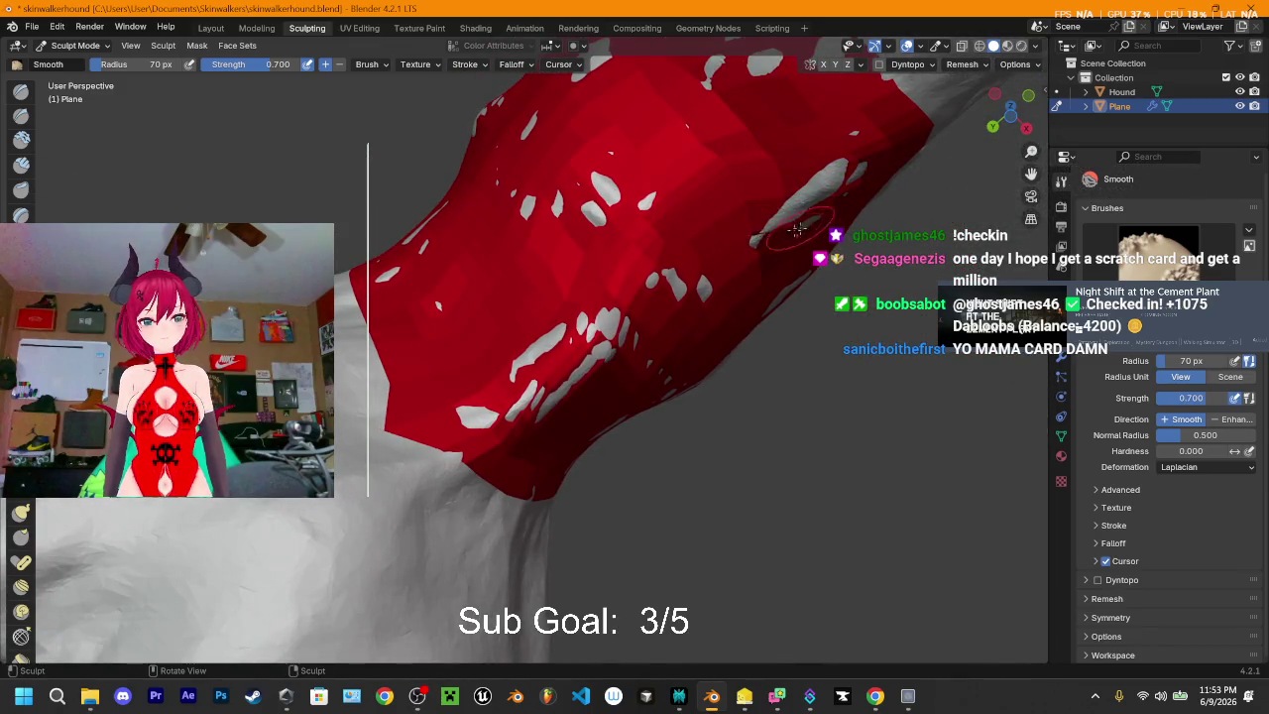
pyautogui.moveTo(769, 238)
pyautogui.mouseDown(button='middle')
pyautogui.moveTo(484, 306)
pyautogui.moveTo(553, 220)
pyautogui.mouseUp(button='middle')
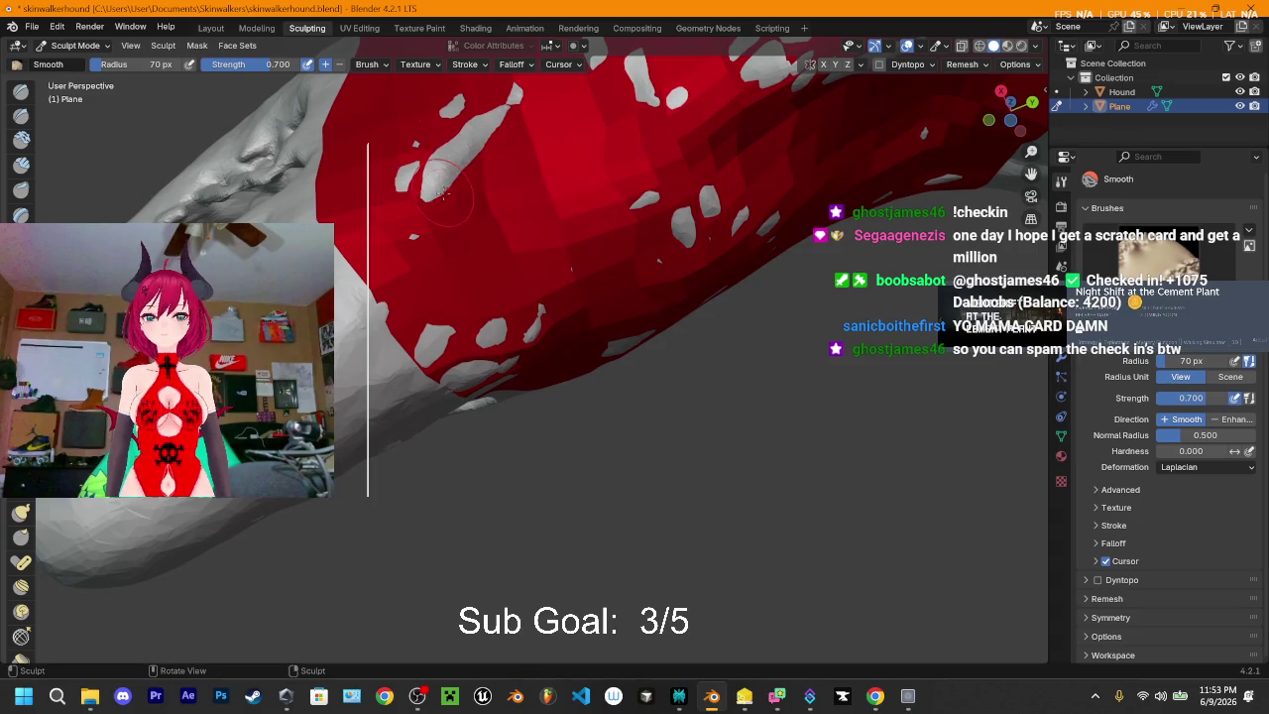
pyautogui.moveTo(419, 204); pyautogui.dragTo(376, 204)
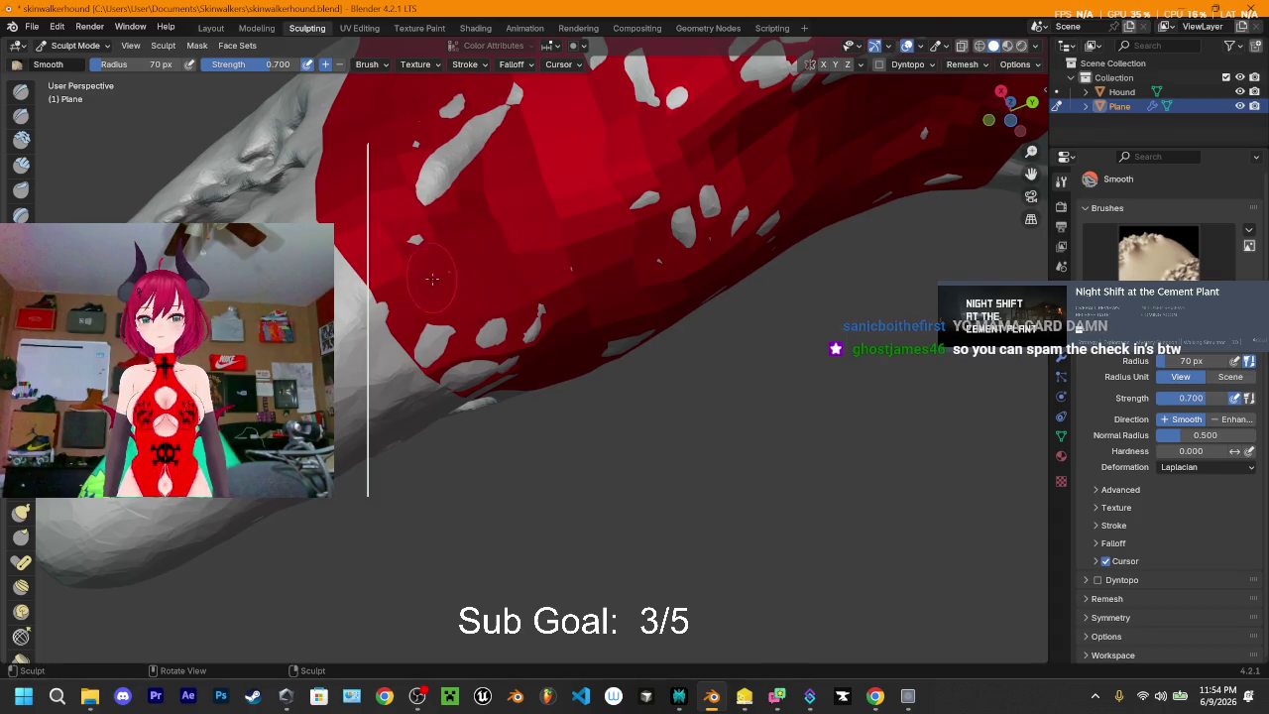
pyautogui.moveTo(436, 342)
pyautogui.mouseDown()
pyautogui.moveTo(503, 324)
pyautogui.moveTo(561, 203)
pyautogui.mouseUp()
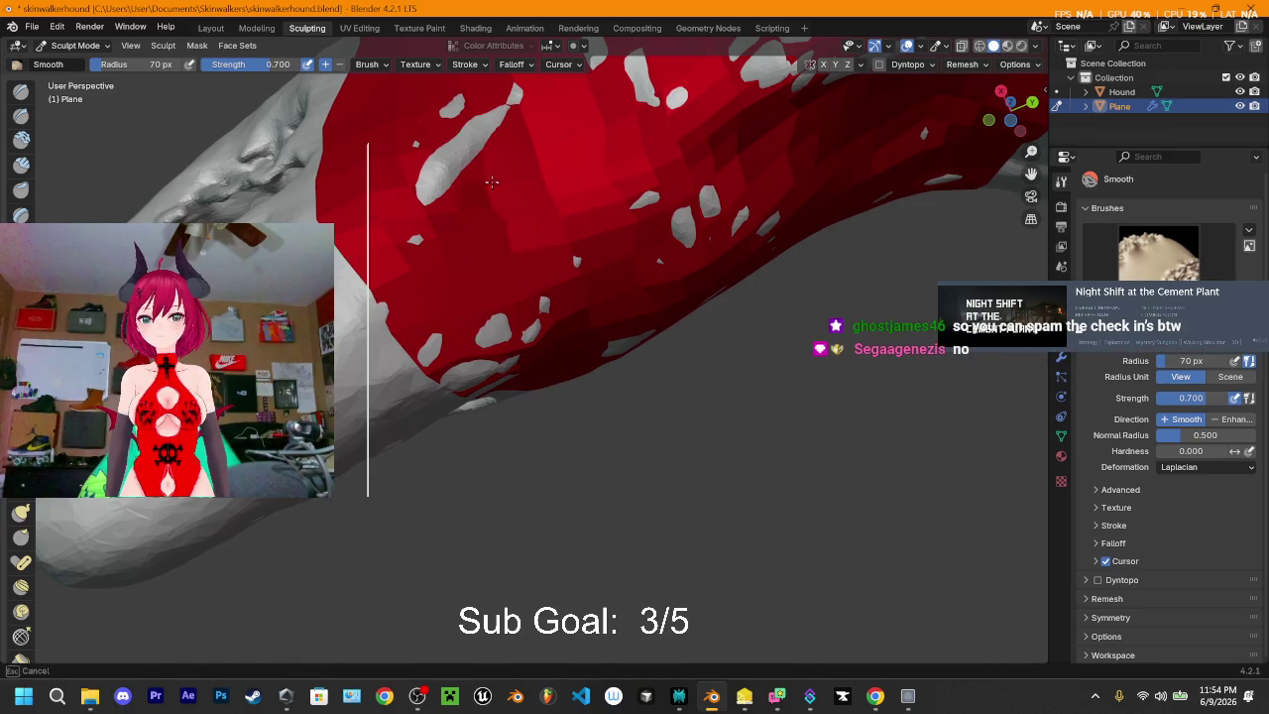
pyautogui.moveTo(491, 184); pyautogui.dragTo(518, 139)
pyautogui.moveTo(518, 139)
pyautogui.mouseDown(button='middle')
pyautogui.moveTo(615, 293)
pyautogui.moveTo(555, 234)
pyautogui.moveTo(664, 186)
pyautogui.moveTo(645, 277)
pyautogui.mouseUp(button='middle')
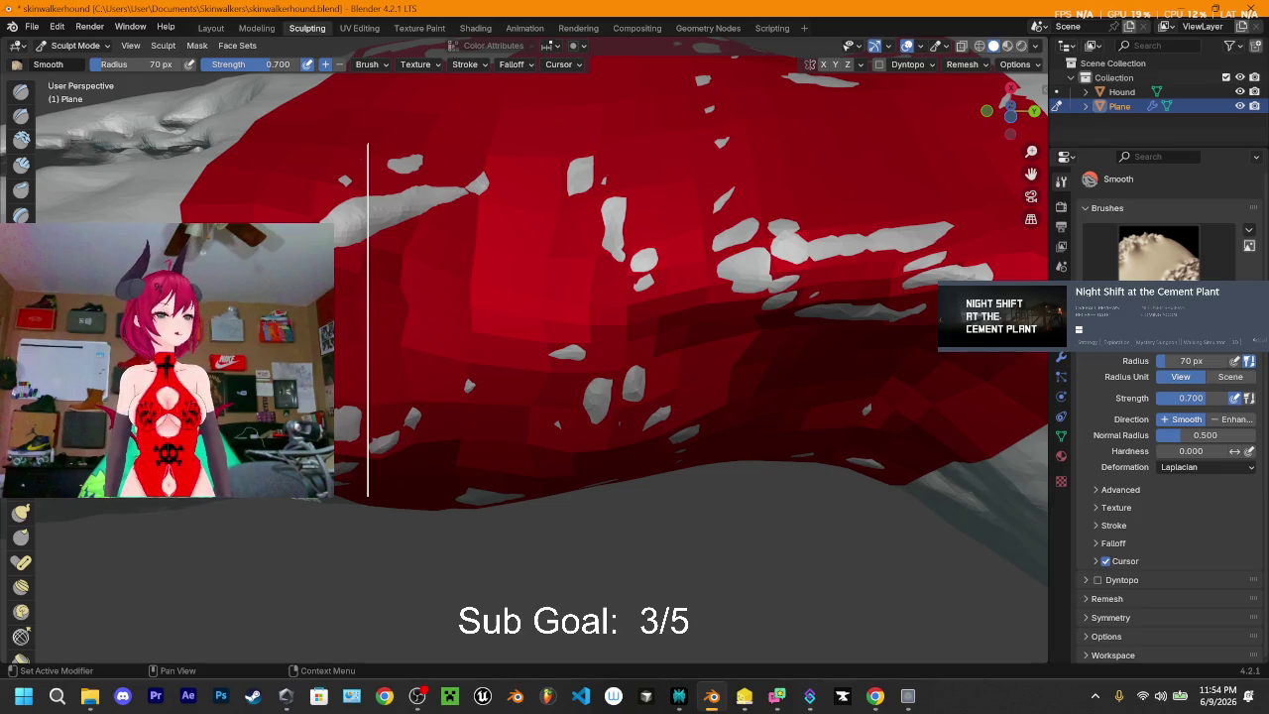
pyautogui.hotkey('alt', 'Tab')
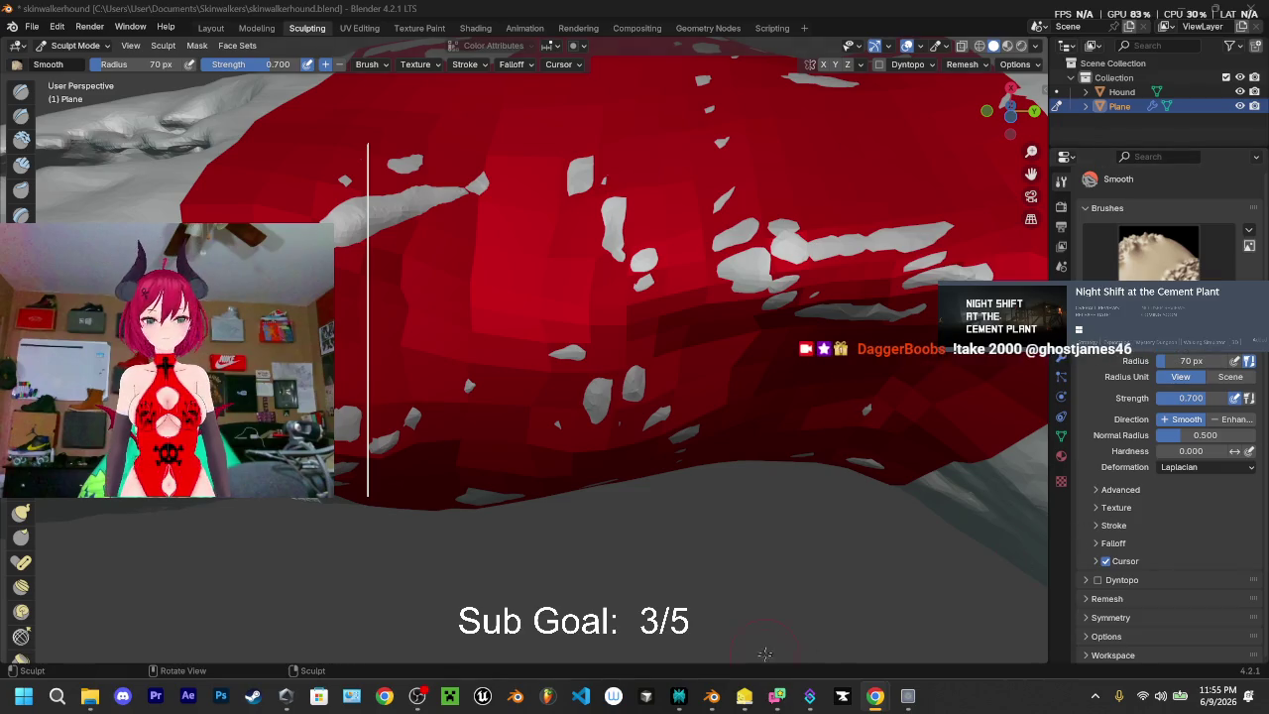
# - In Streamer.bot, disable and then re-enable the daily check-in action
pyautogui.click(812, 700)
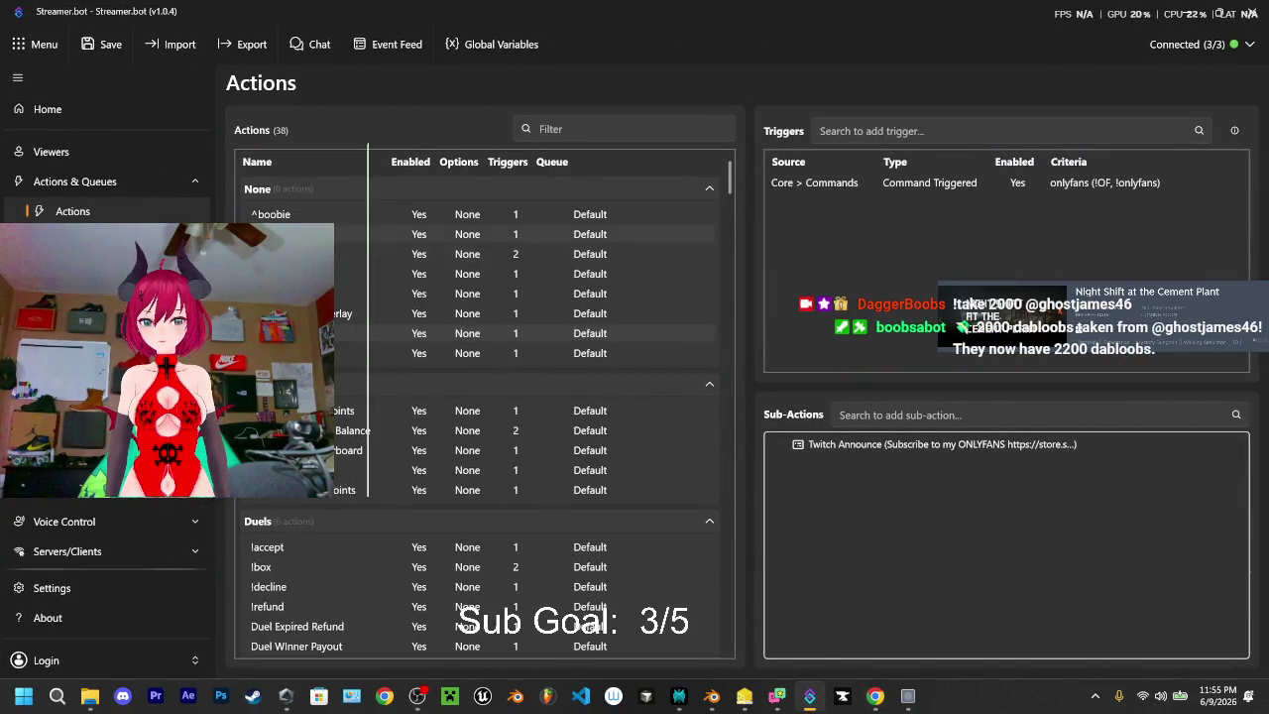
pyautogui.rightClick(286, 254)
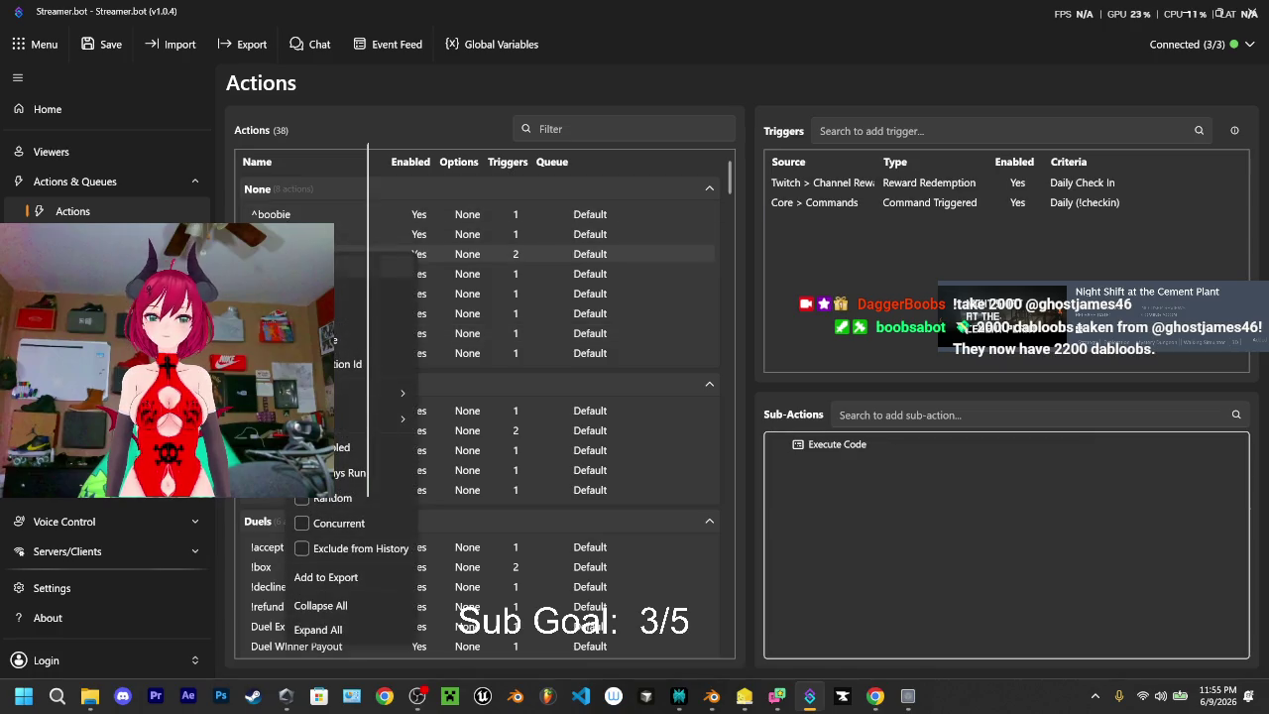
pyautogui.click(347, 447)
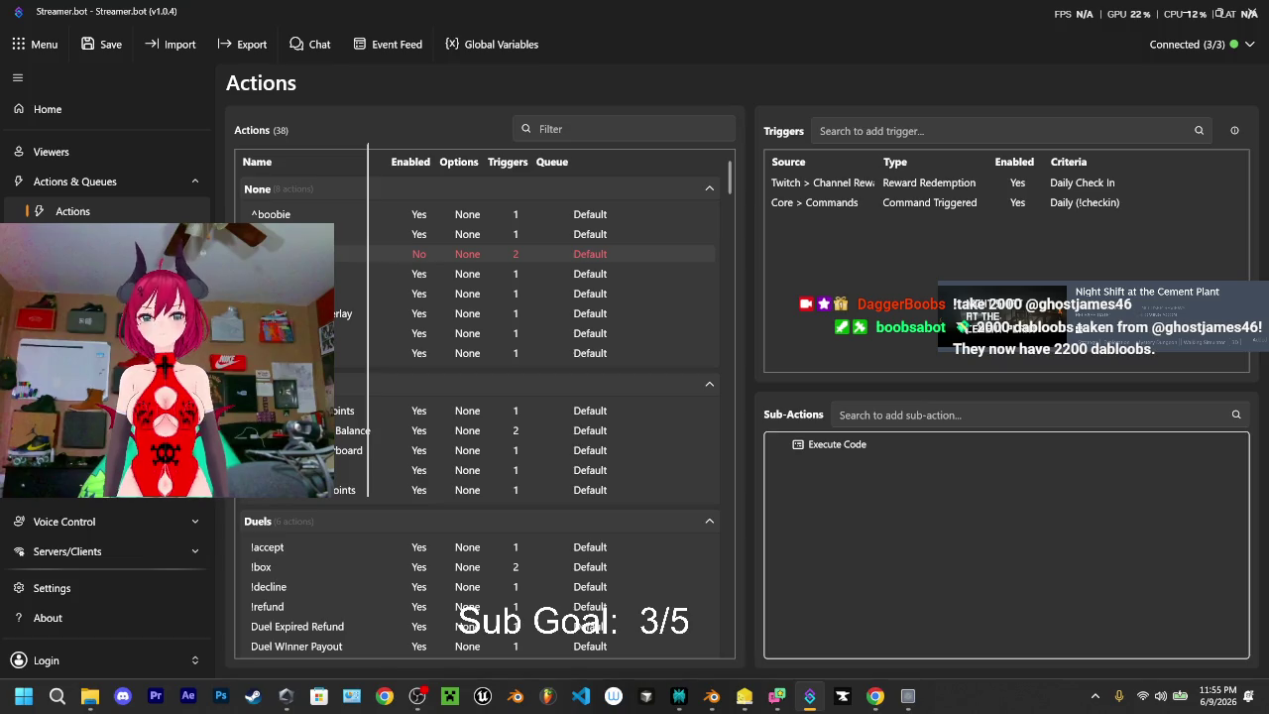
pyautogui.rightClick(299, 251)
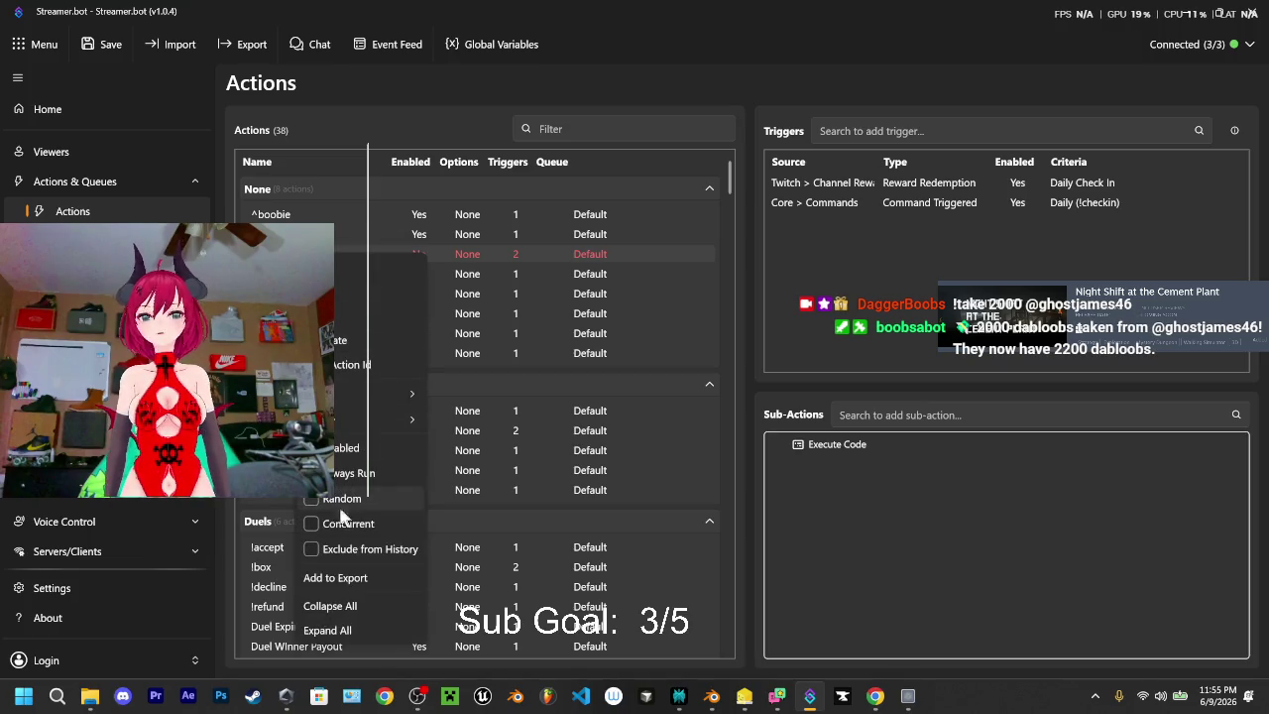
pyautogui.click(346, 448)
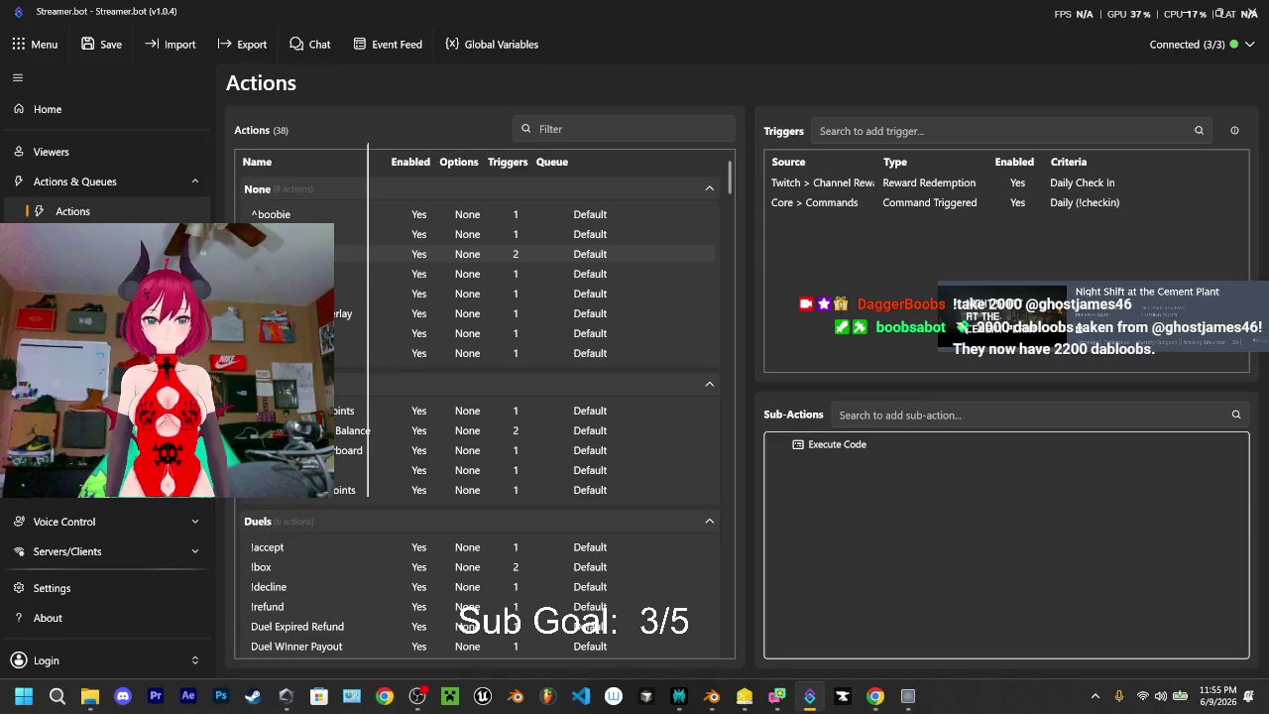
# - Open the check-in action's Execute Code step from the Actions list, then switch to Perplexity
pyautogui.click(70, 241)
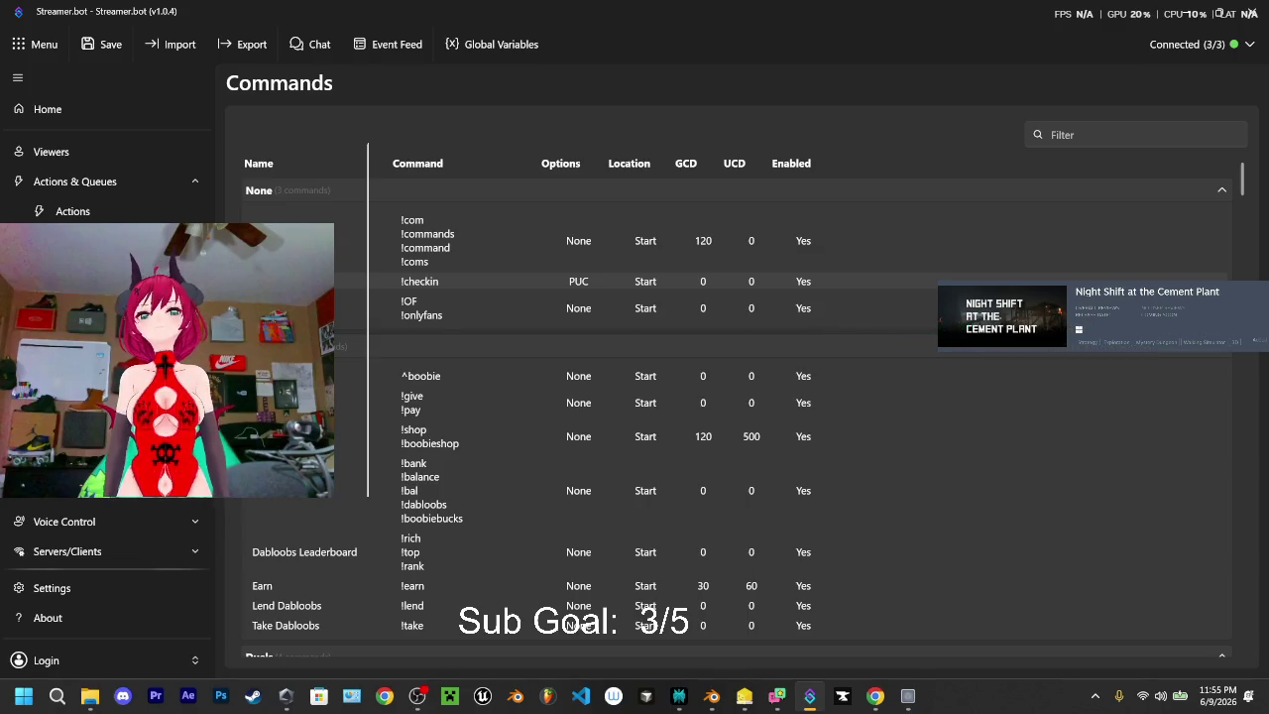
pyautogui.click(109, 212)
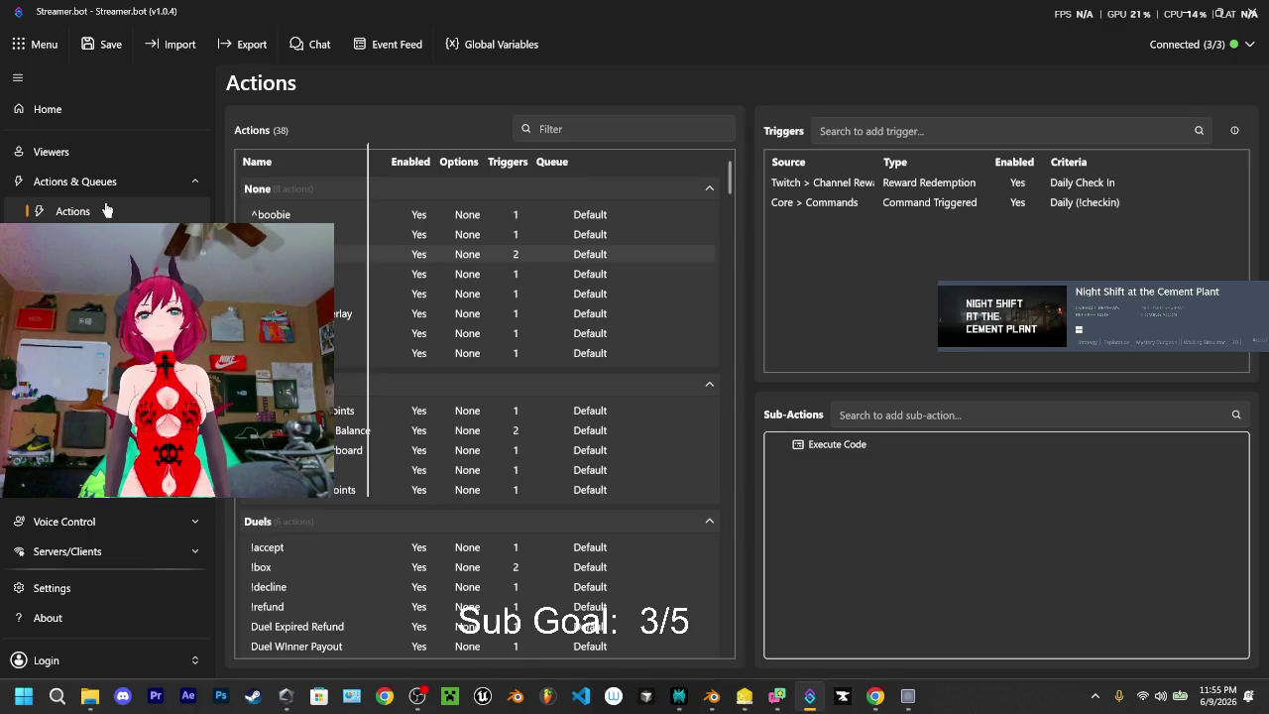
pyautogui.click(852, 447)
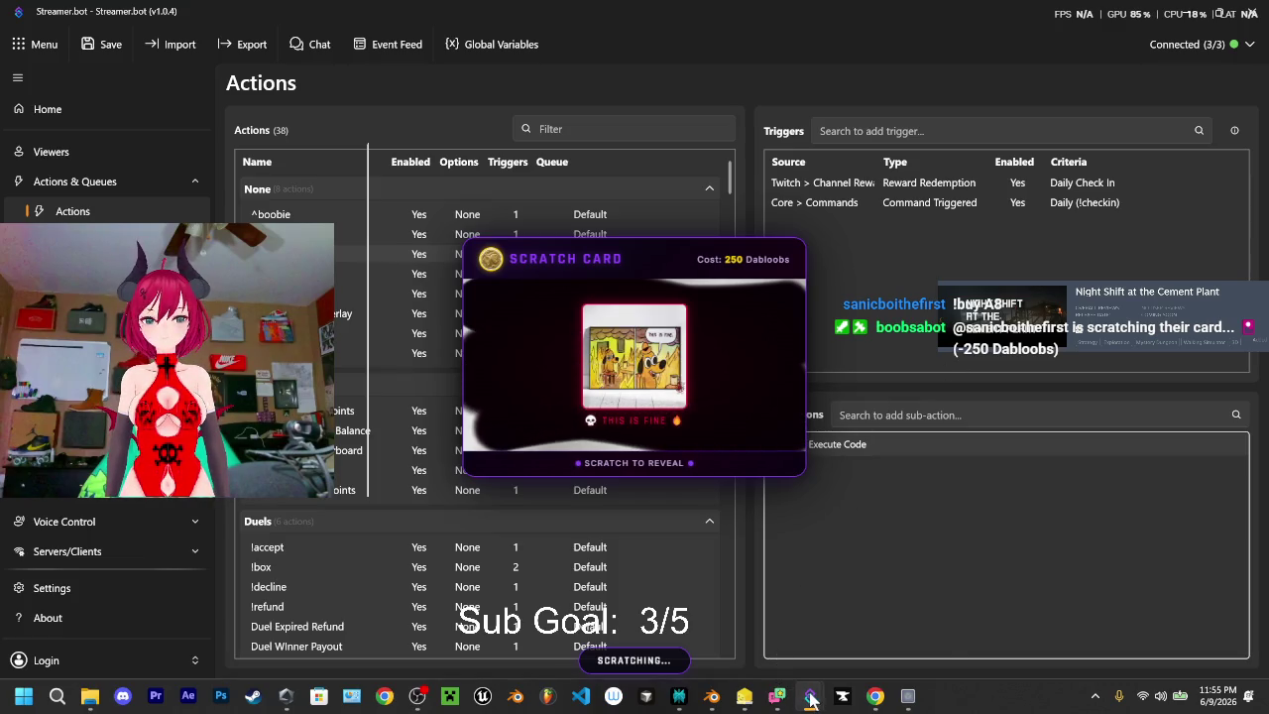
pyautogui.click(678, 696)
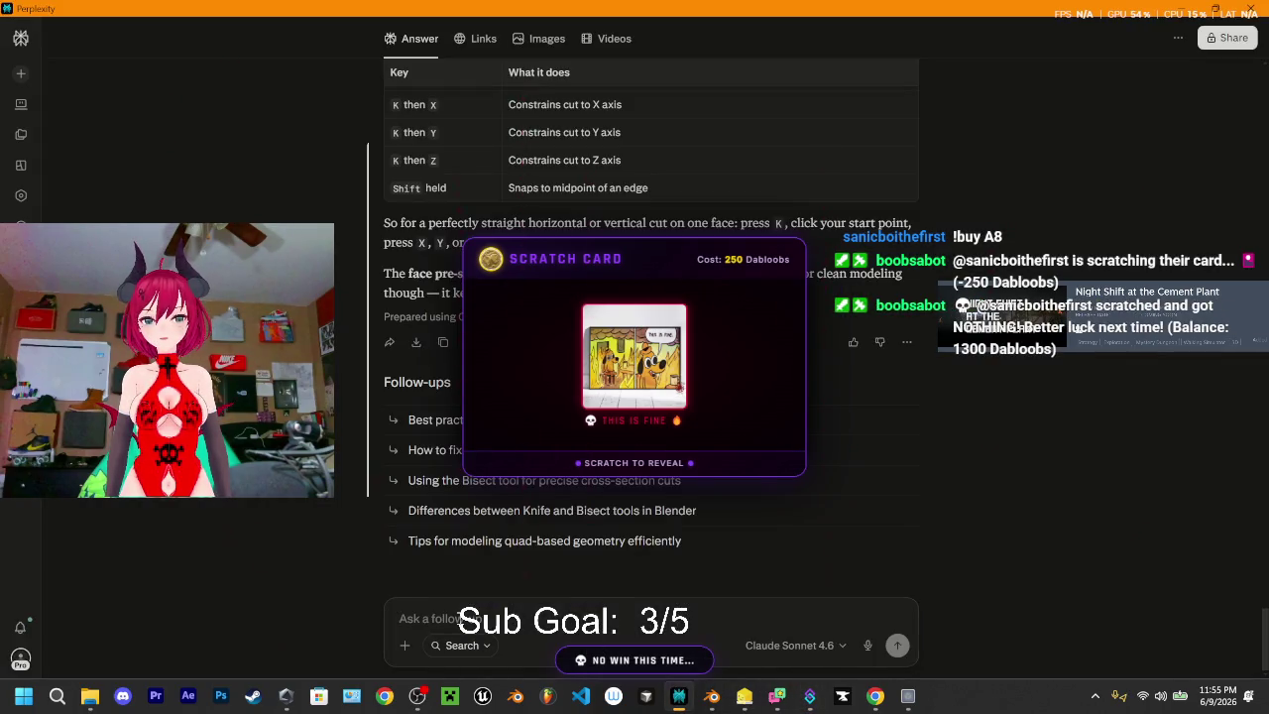
# - Paste the check-in code and send a request to fix it for both the channel point redeem and !checkin command
pyautogui.hotkey('ctrl', 'v')
pyautogui.write('fix')
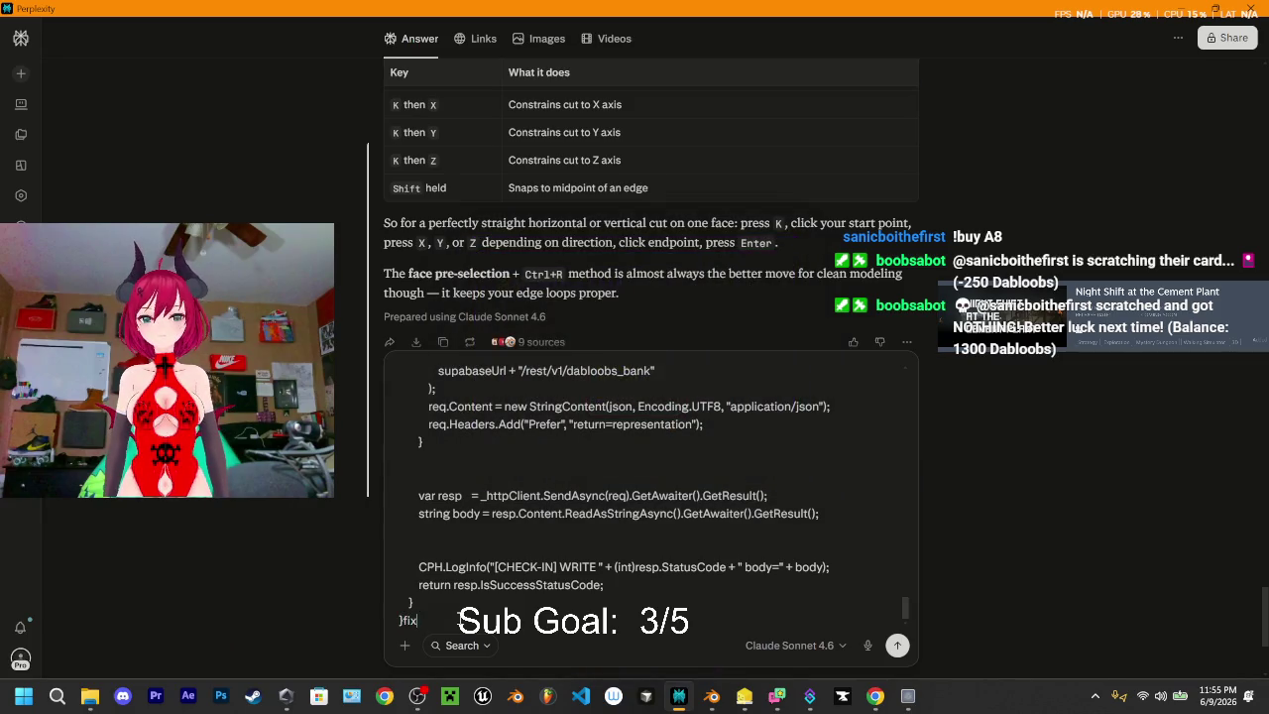
pyautogui.press('BackSpace')
pyautogui.press('BackSpace')
pyautogui.press('BackSpace')
pyautogui.hotkey('shift', 'Return')
pyautogui.write('fix this')
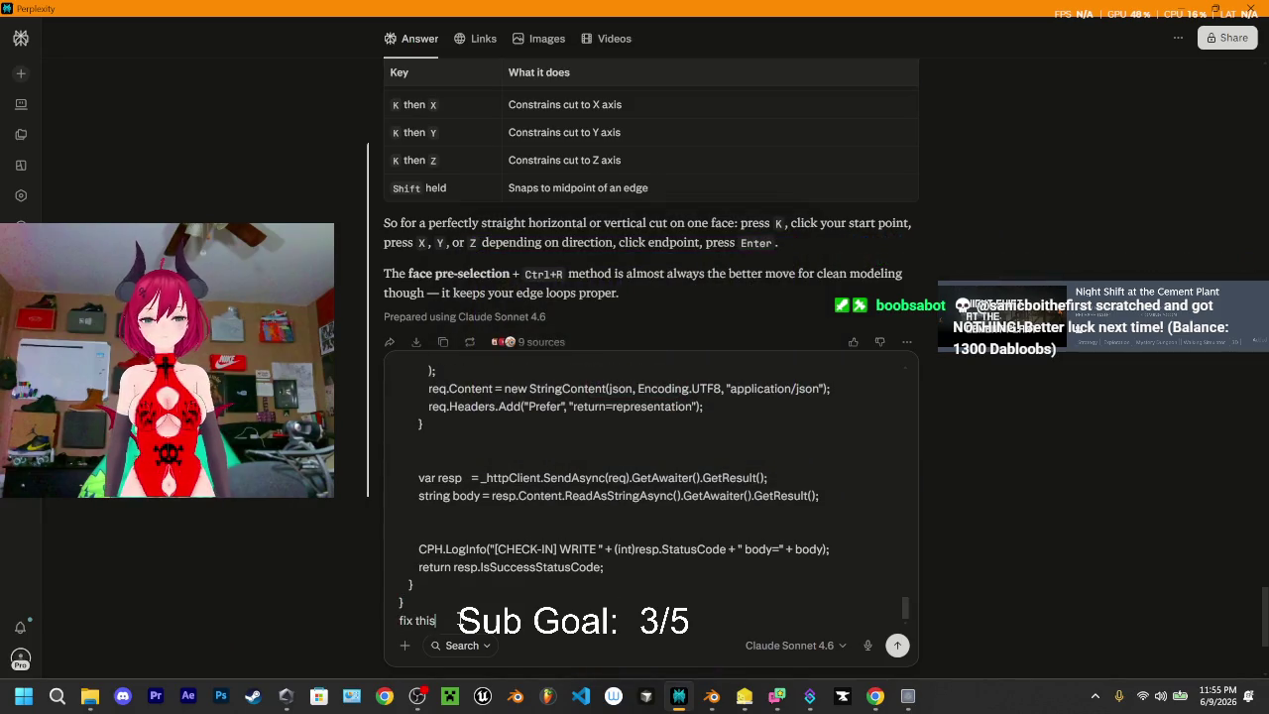
pyautogui.write(', ch')
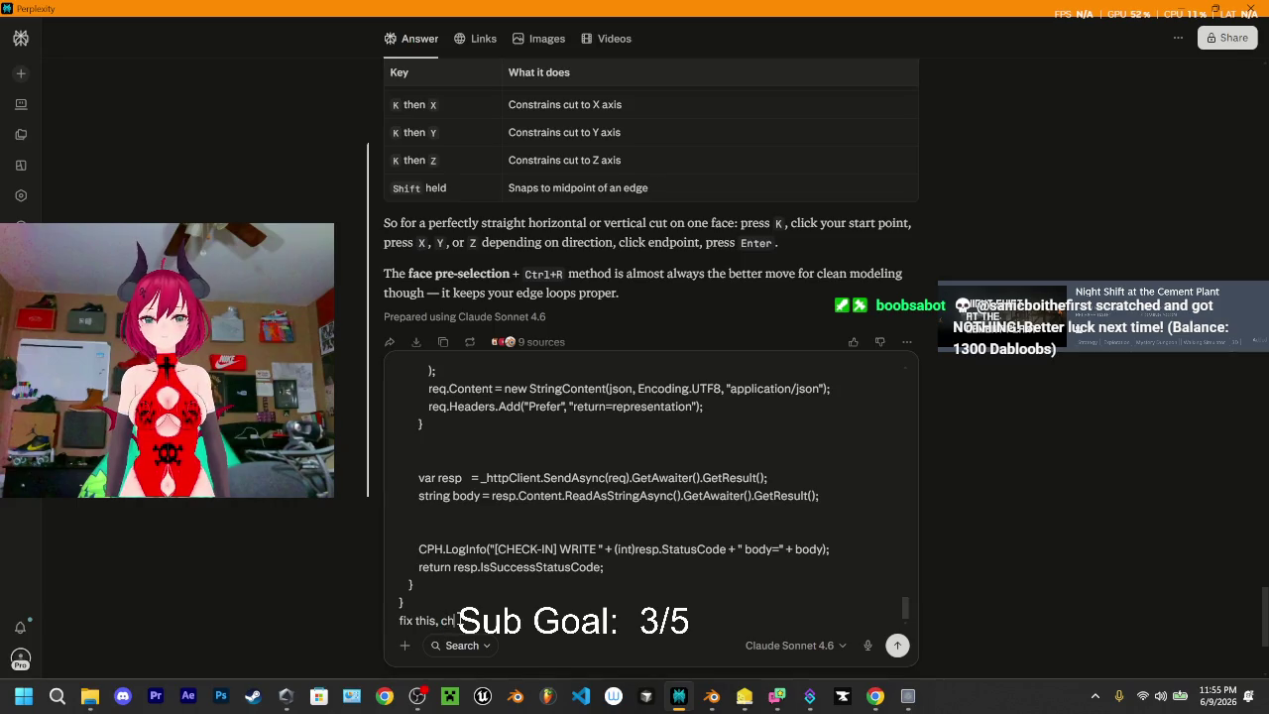
pyautogui.write('atgpt')
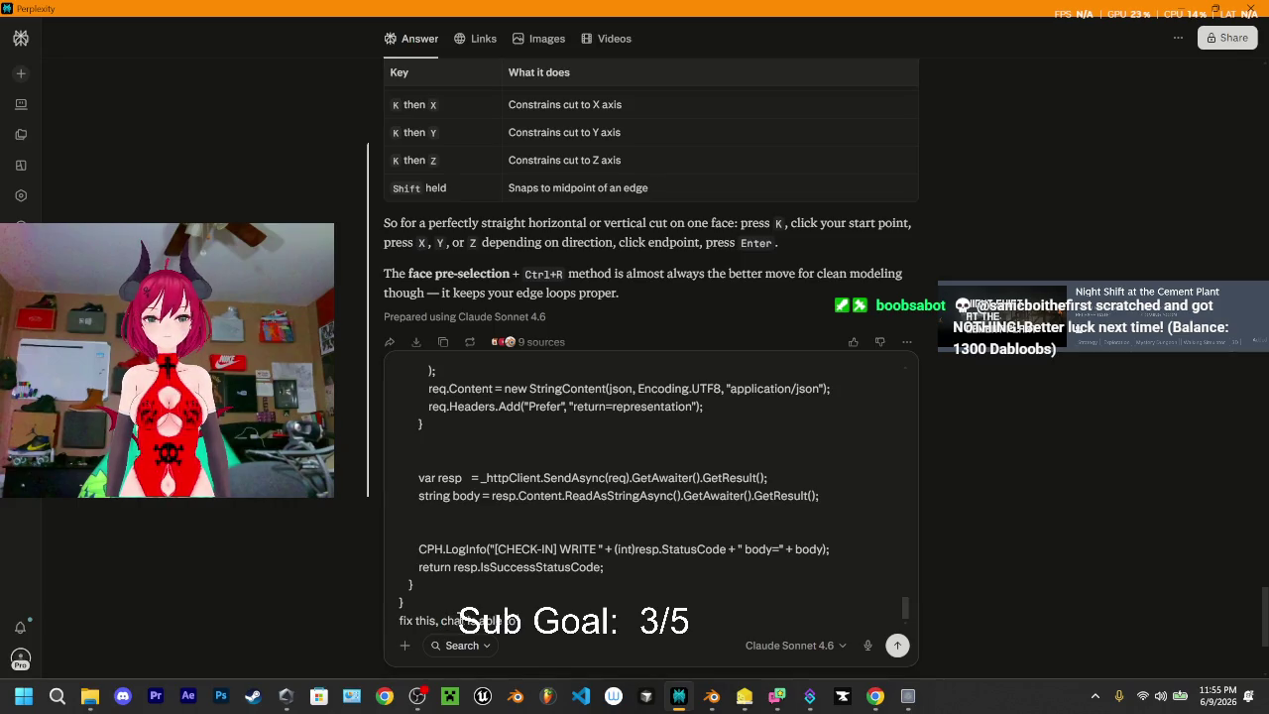
pyautogui.write(' read')
pyautogui.press('BackSpace')
pyautogui.press('BackSpace')
pyautogui.write('a')
pyautogui.press('BackSpace')
pyautogui.press('BackSpace')
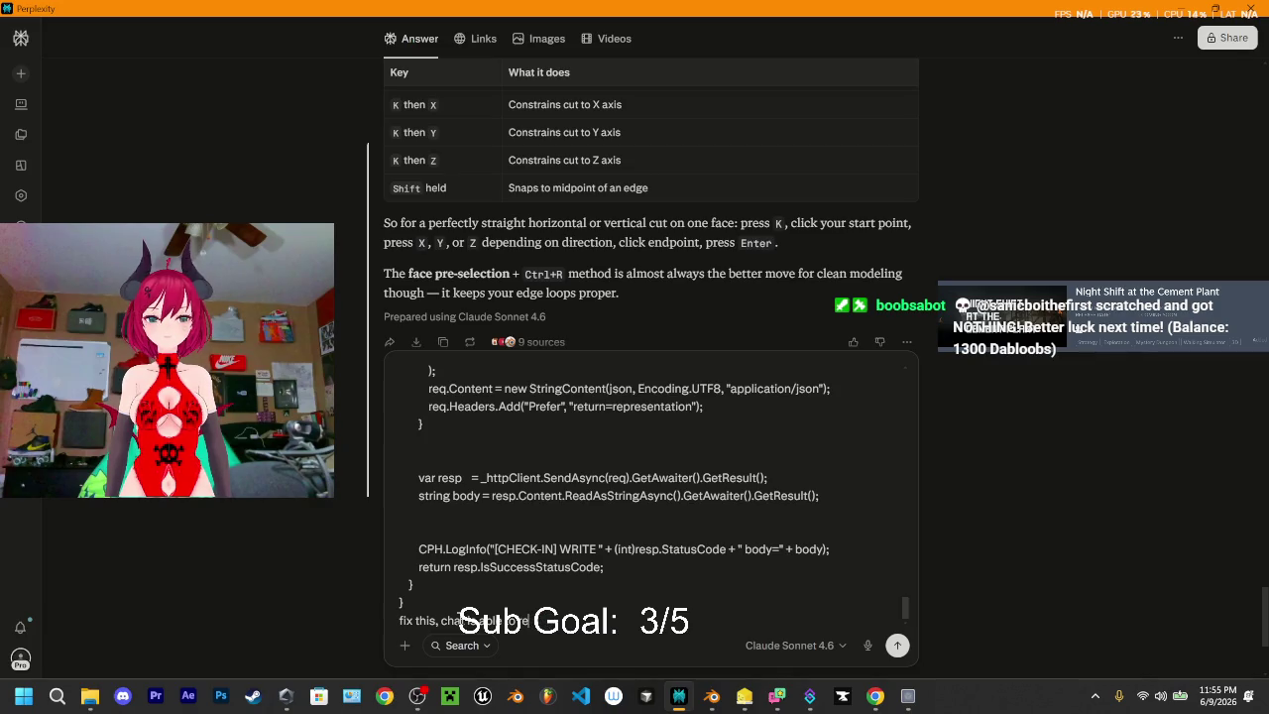
pyautogui.write('ecei')
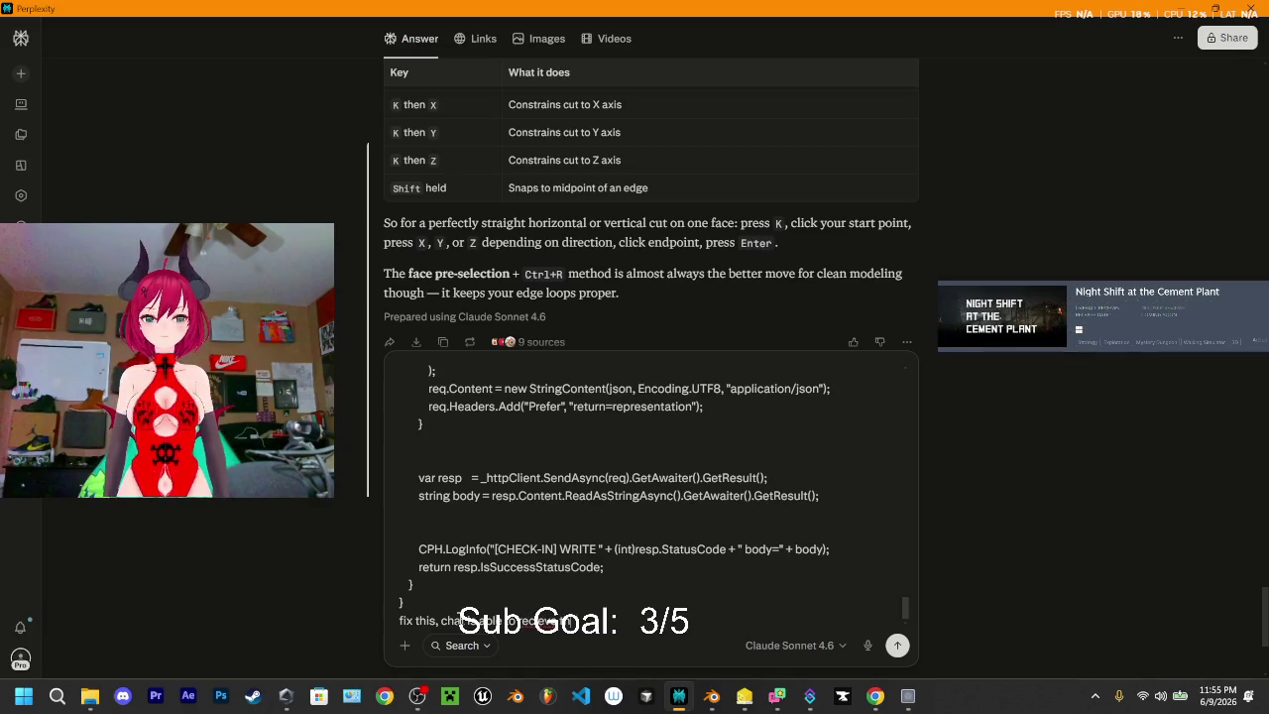
pyautogui.write('ve')
pyautogui.press('BackSpace')
pyautogui.press('BackSpace')
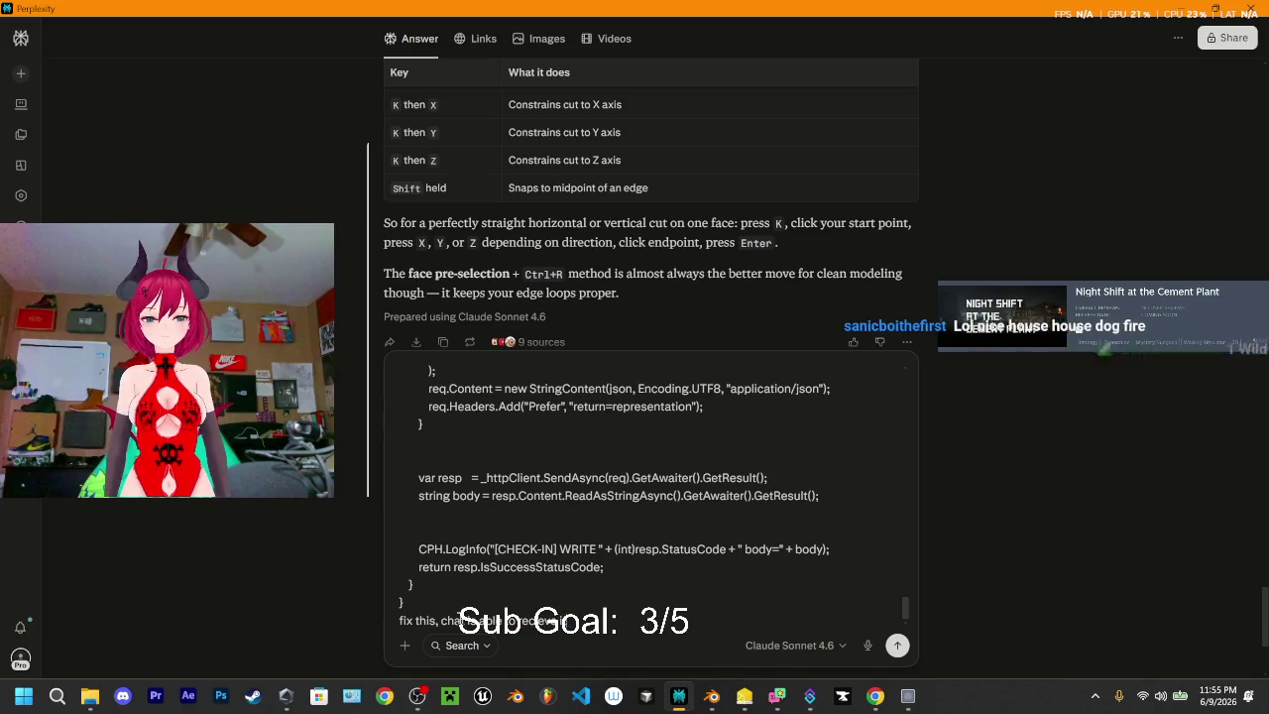
pyautogui.write('ieve it with the com')
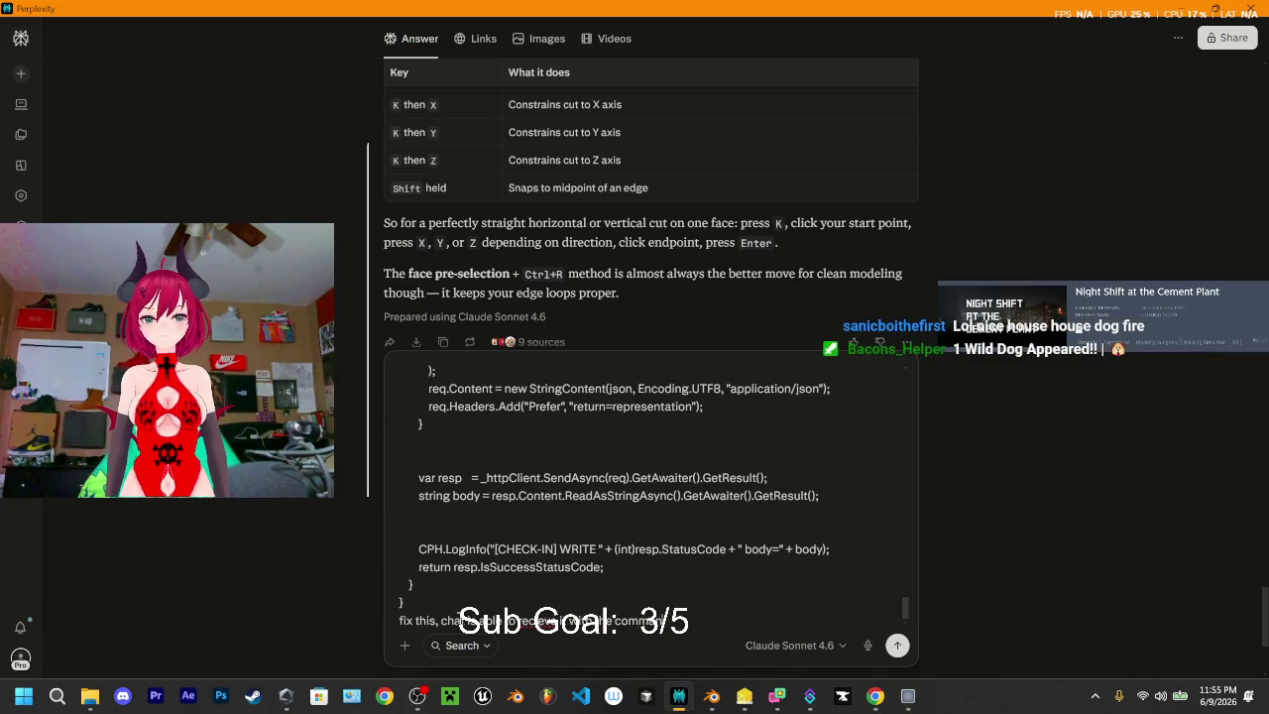
pyautogui.write('mands')
pyautogui.press('BackSpace')
pyautogui.press('BackSpace')
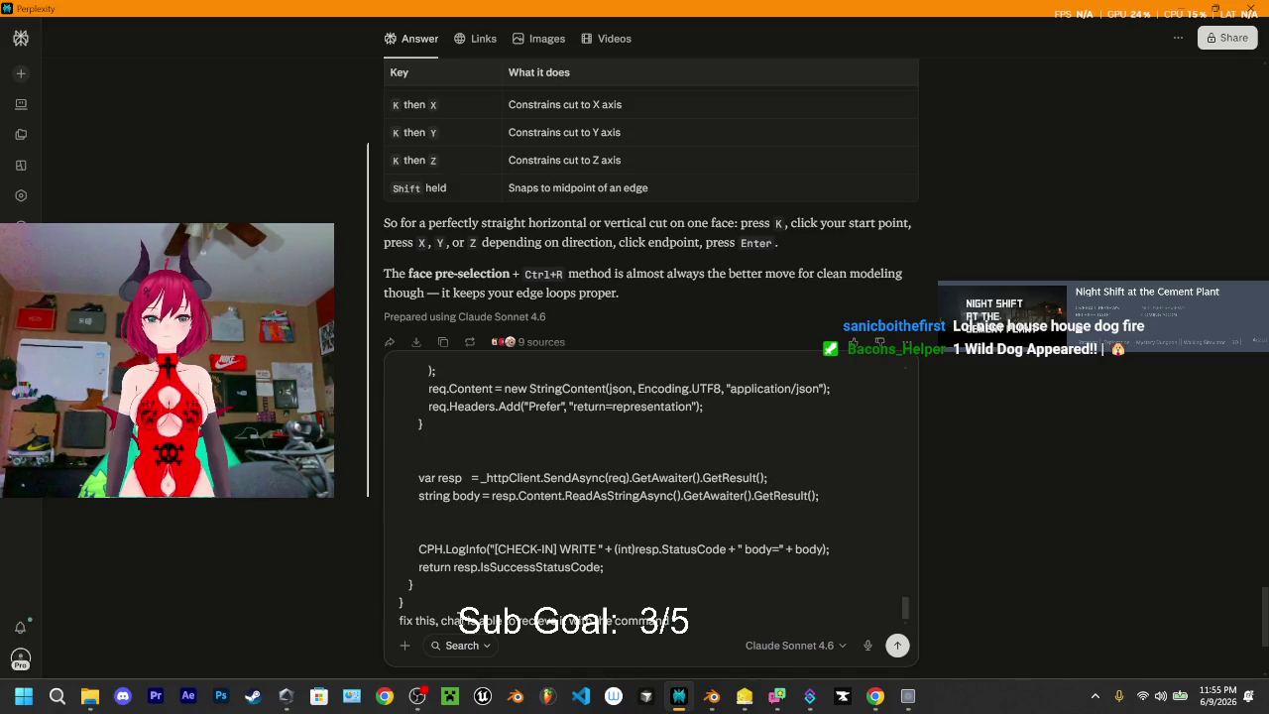
pyautogui.write('ds')
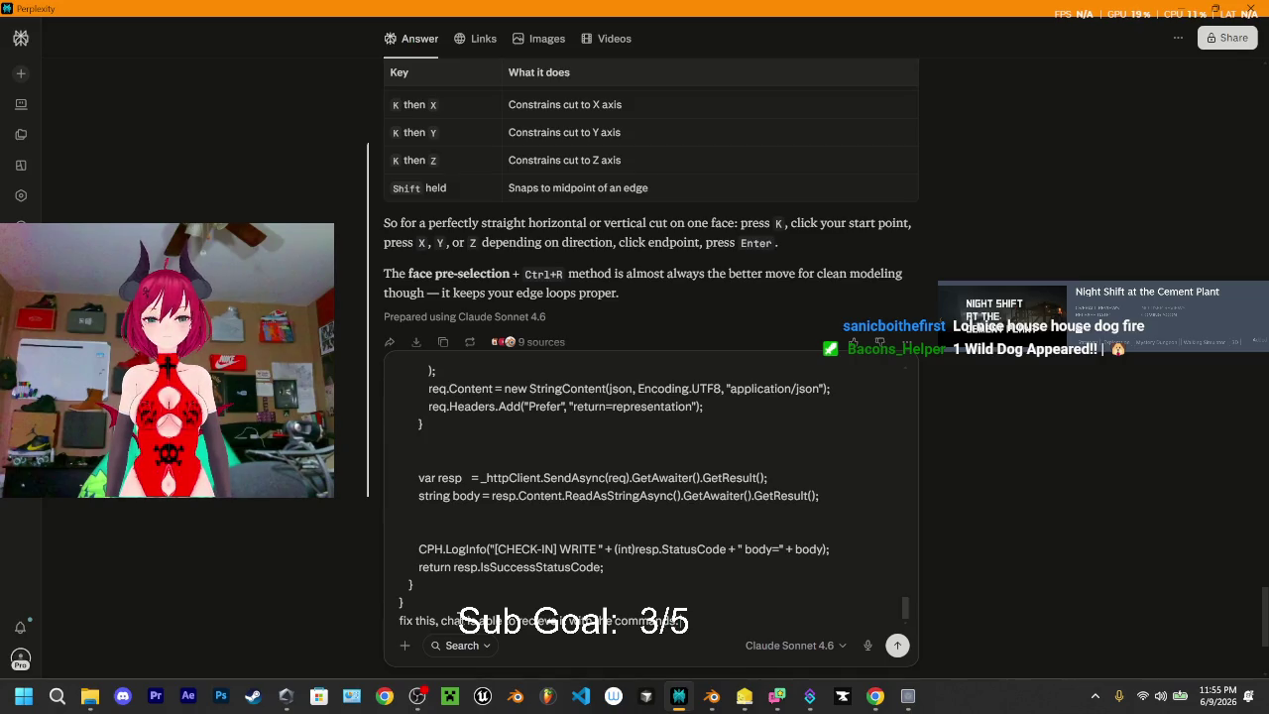
pyautogui.write(', cause i have')
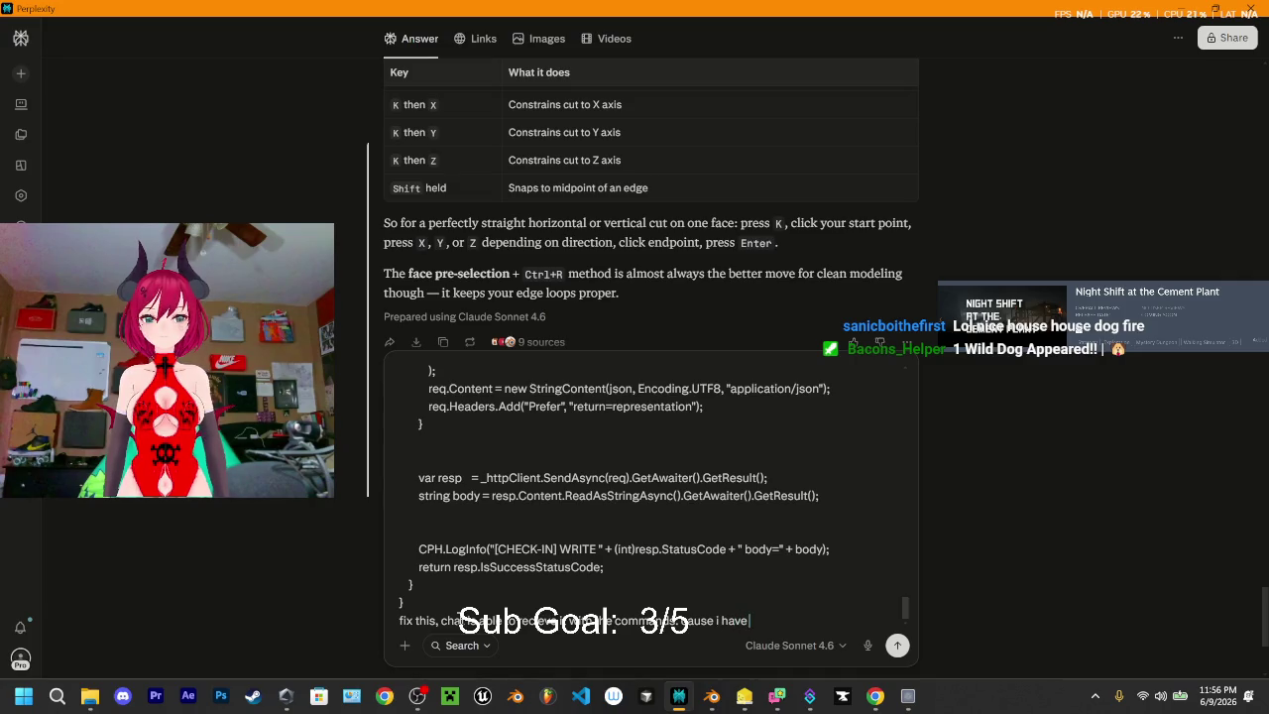
pyautogui.write(' a channel p')
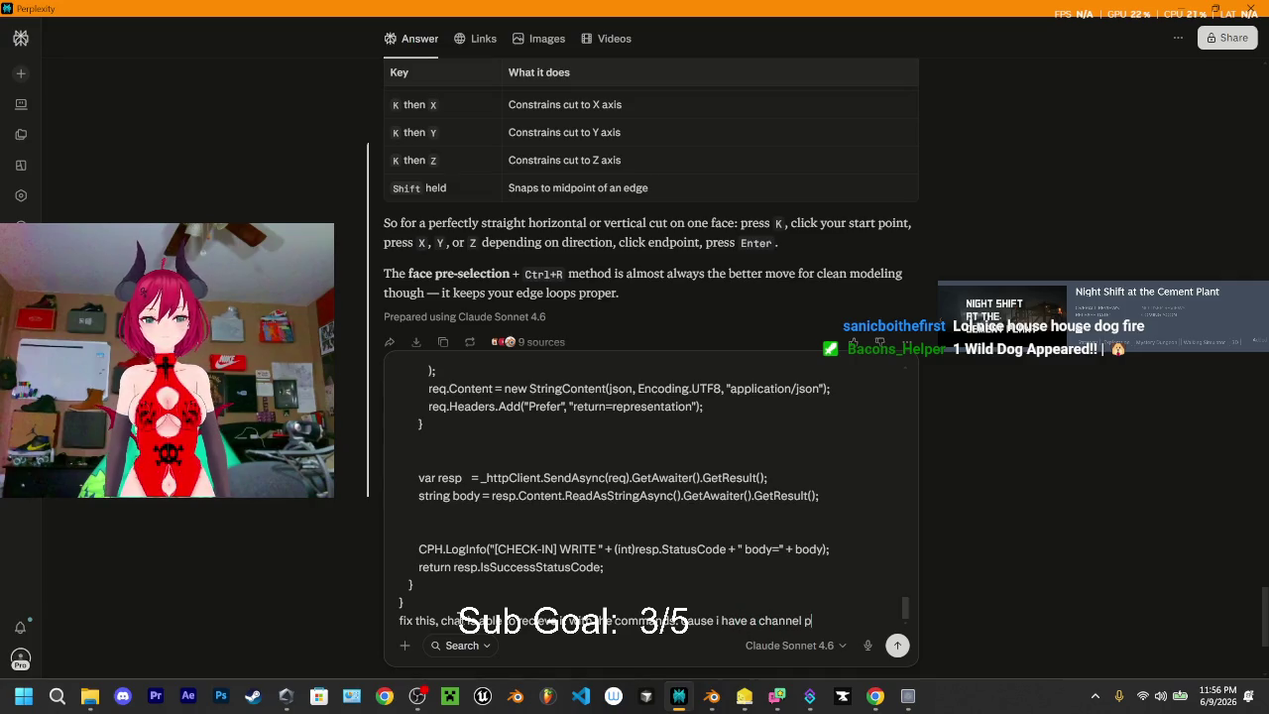
pyautogui.write('oint redee')
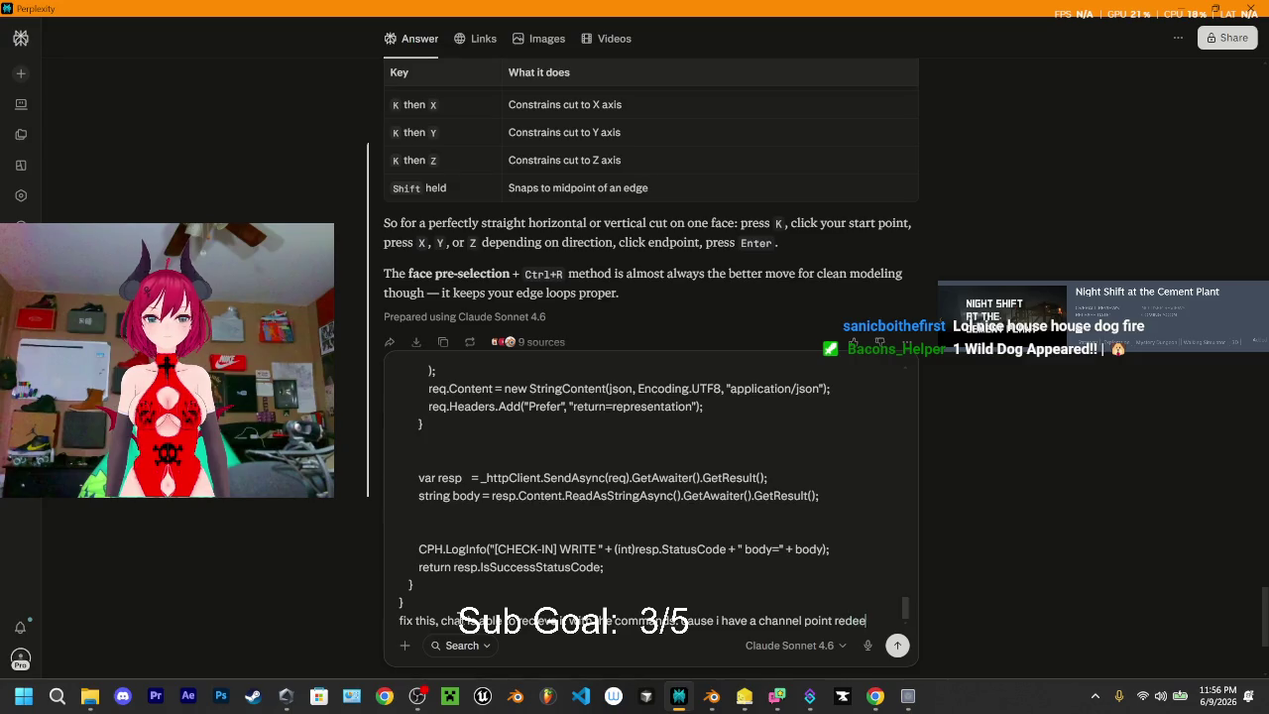
pyautogui.write('m for it and a c')
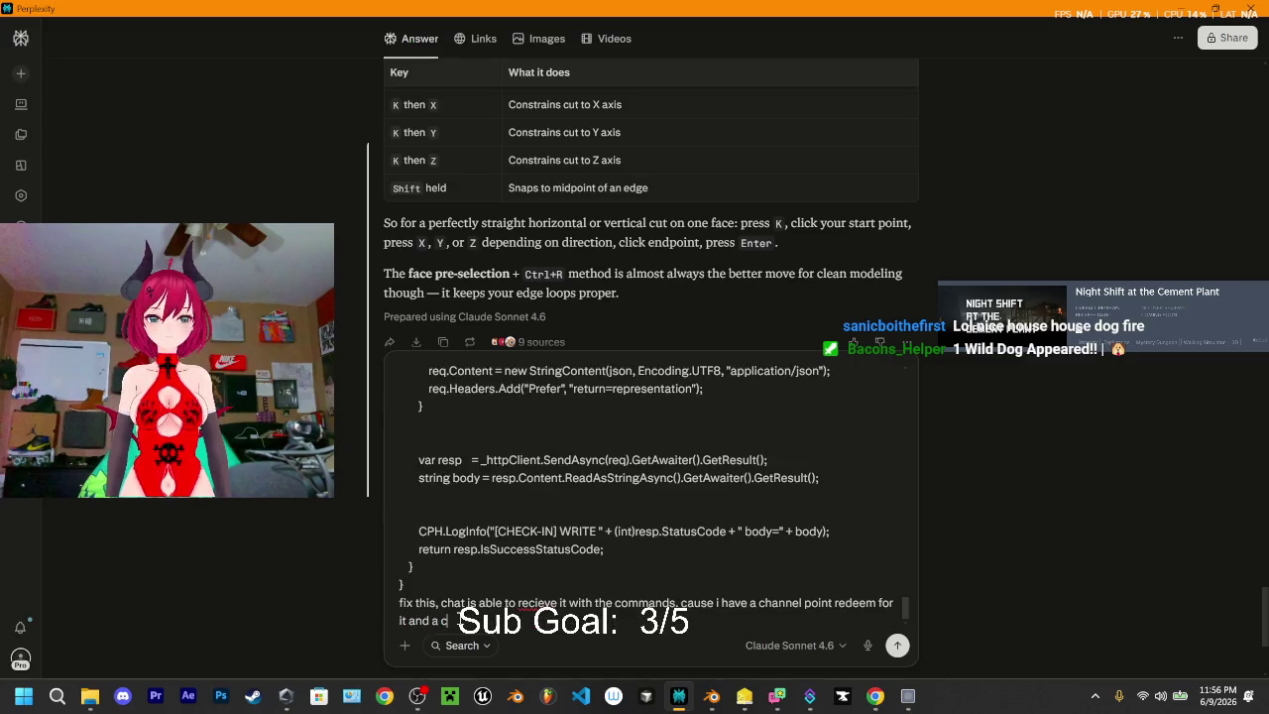
pyautogui.write('ommand red')
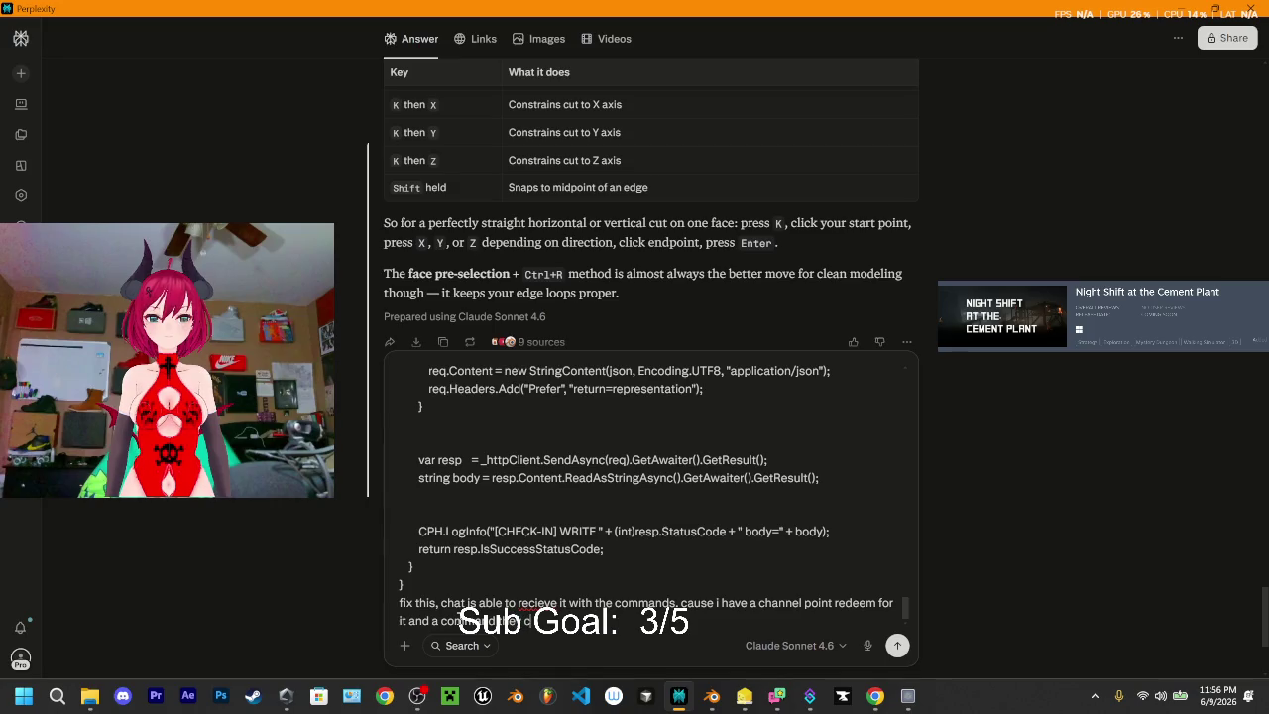
pyautogui.write('er can use a comm')
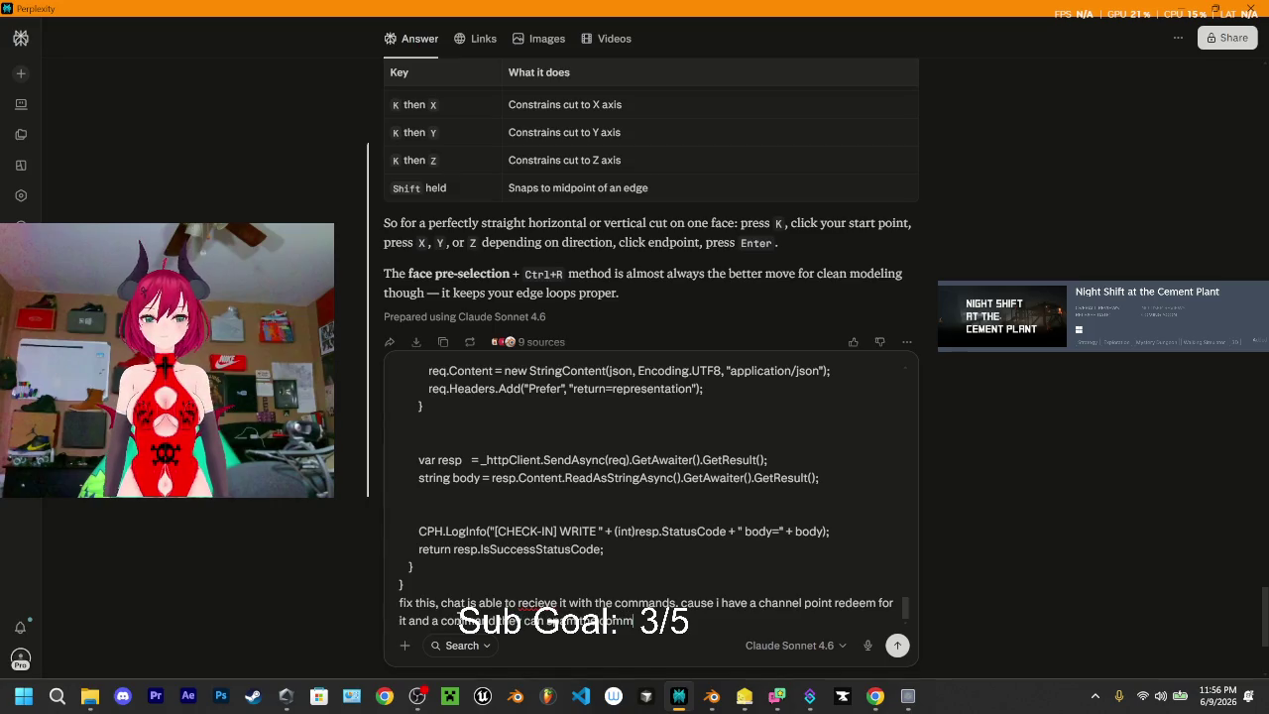
pyautogui.write('and that cannel')
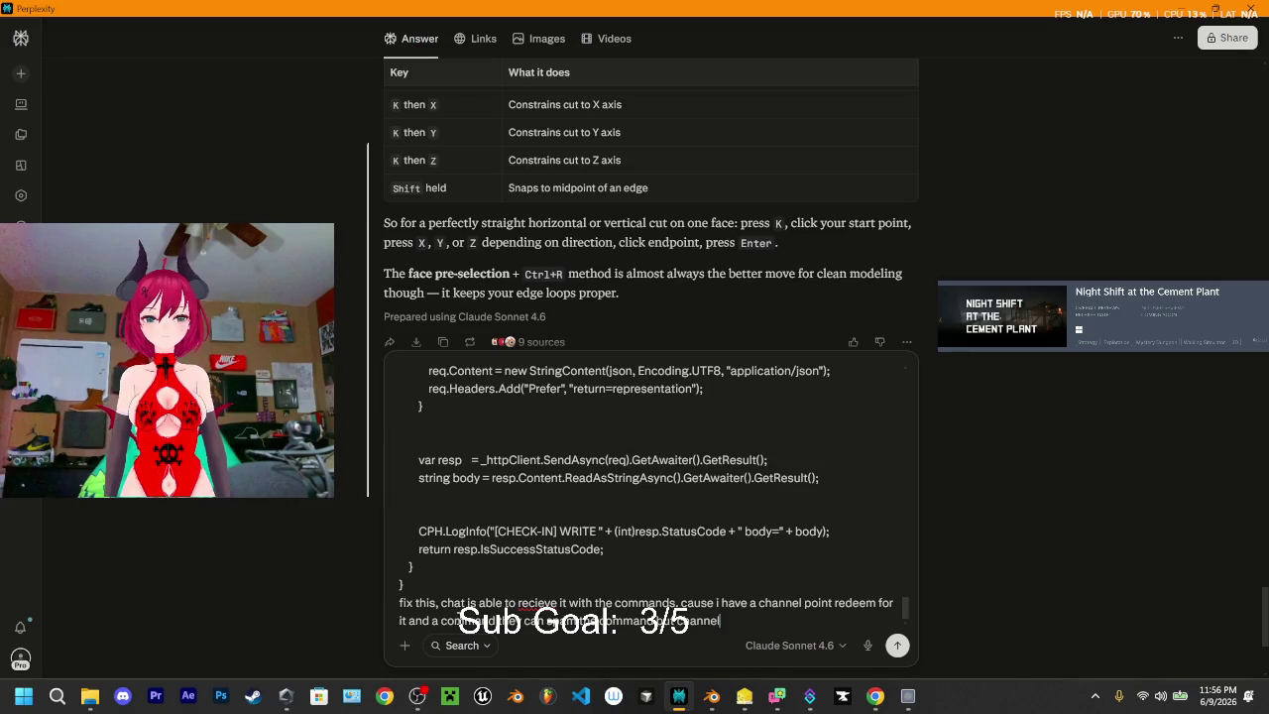
pyautogui.write(' redeem onl')
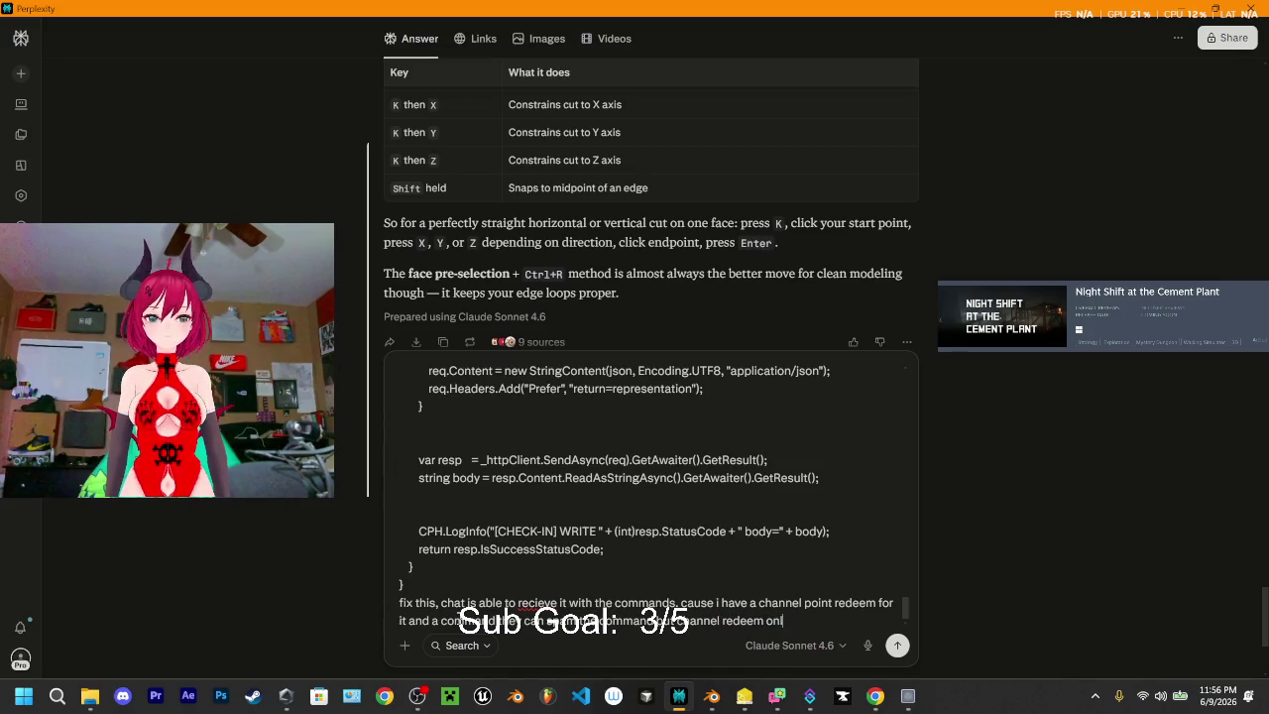
pyautogui.write('y works o')
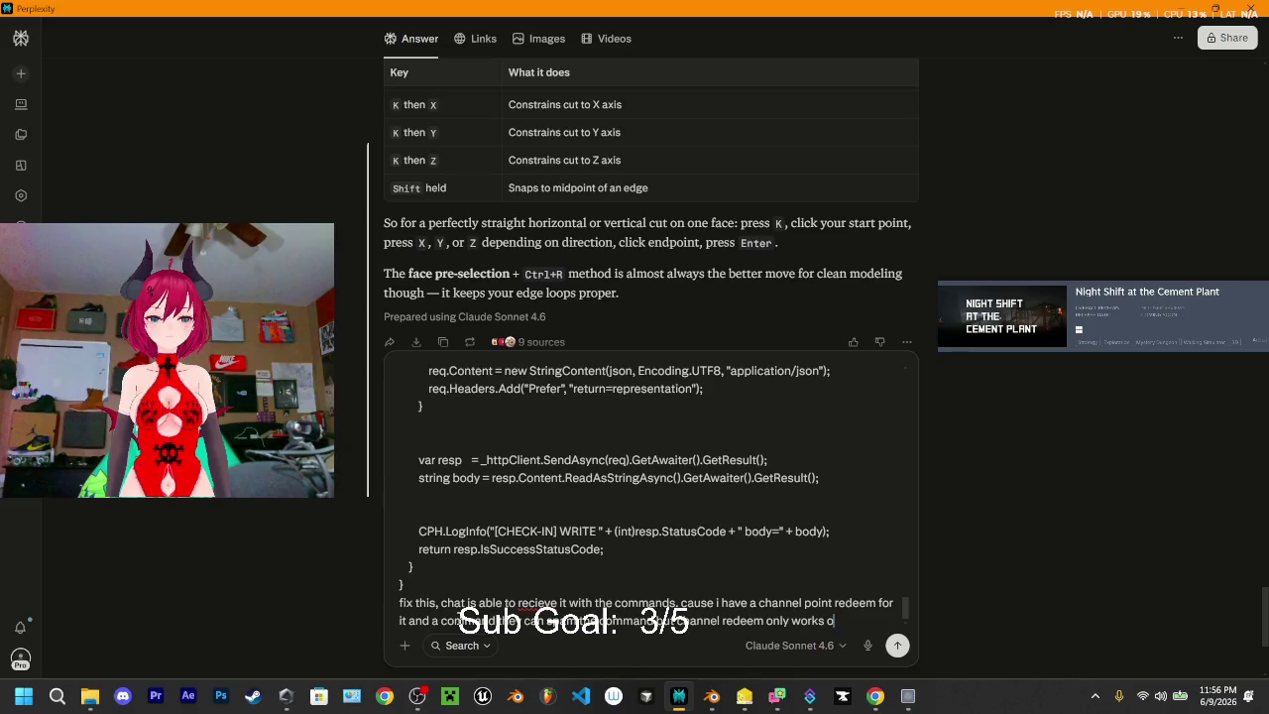
pyautogui.write('nce')
pyautogui.press('Return')
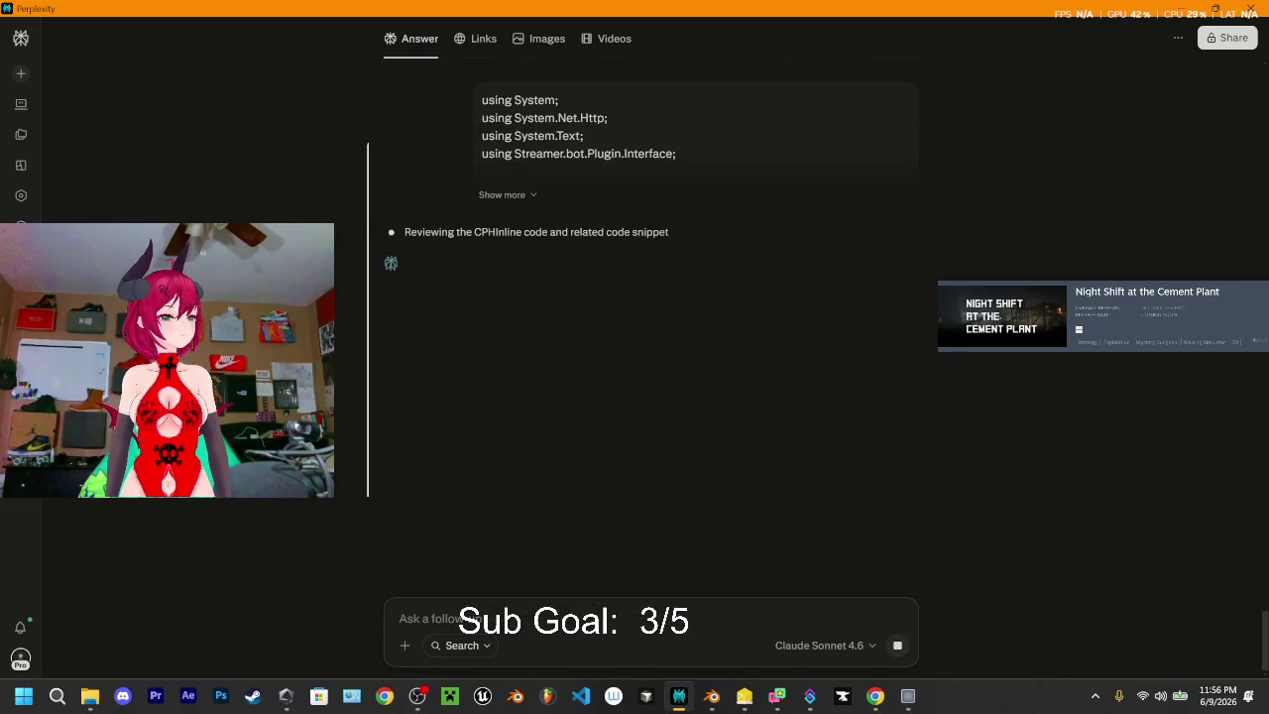
pyautogui.hotkey('alt', 'Tab')
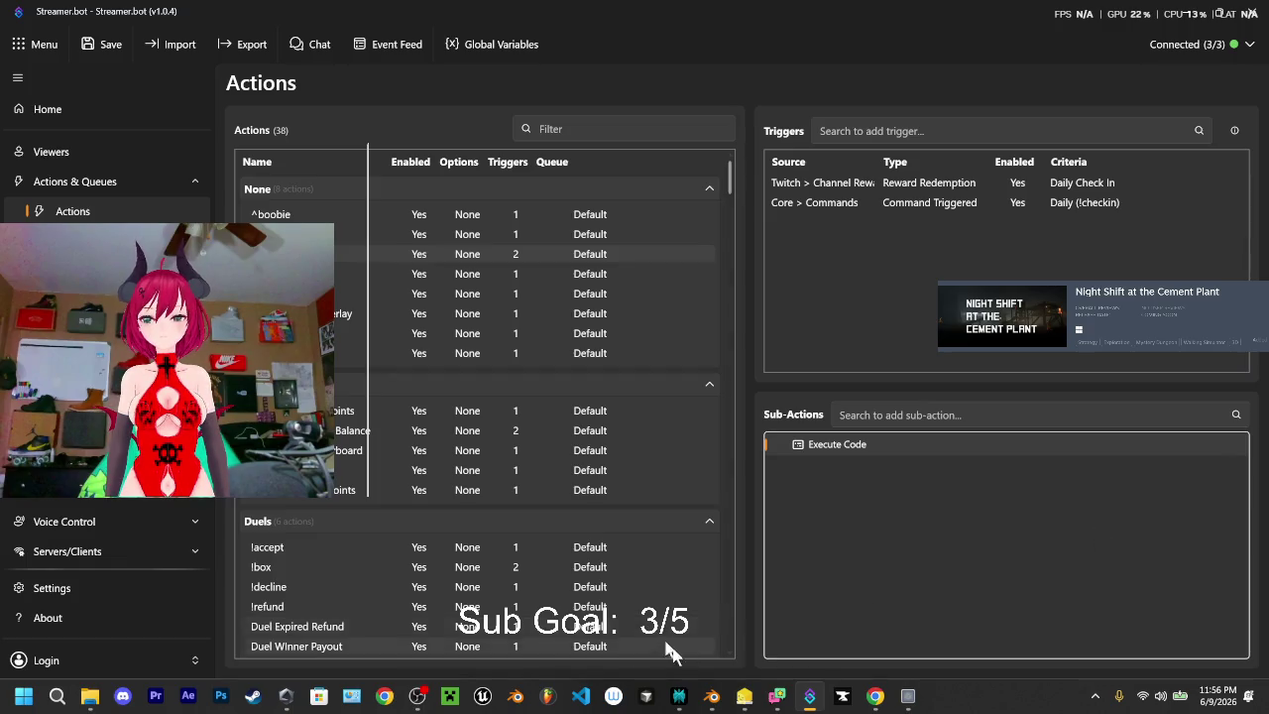
# - Bring Perplexity forward to read the answer starting with the last_checkin ALTER TABLE step
pyautogui.click(678, 696)
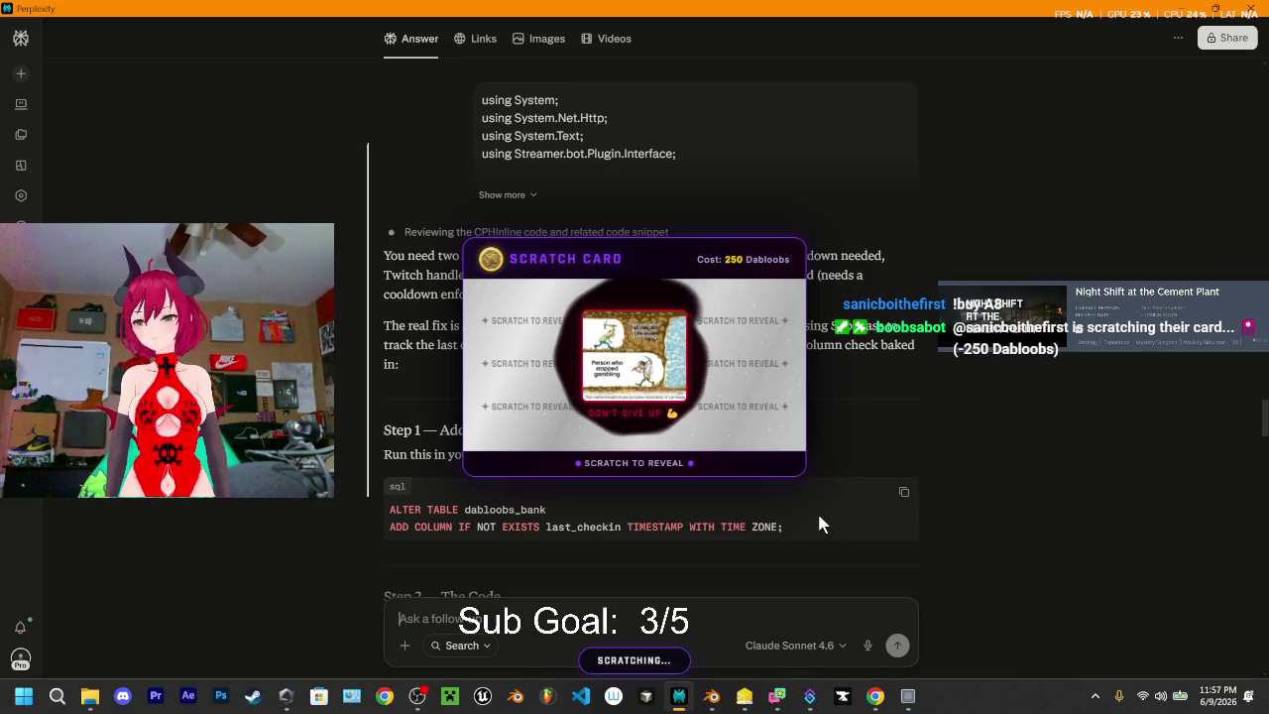
# - Toggle the Streamer.bot check-in action's Enabled option off, then return to Blender's sculpt view of the hound
pyautogui.click(810, 696)
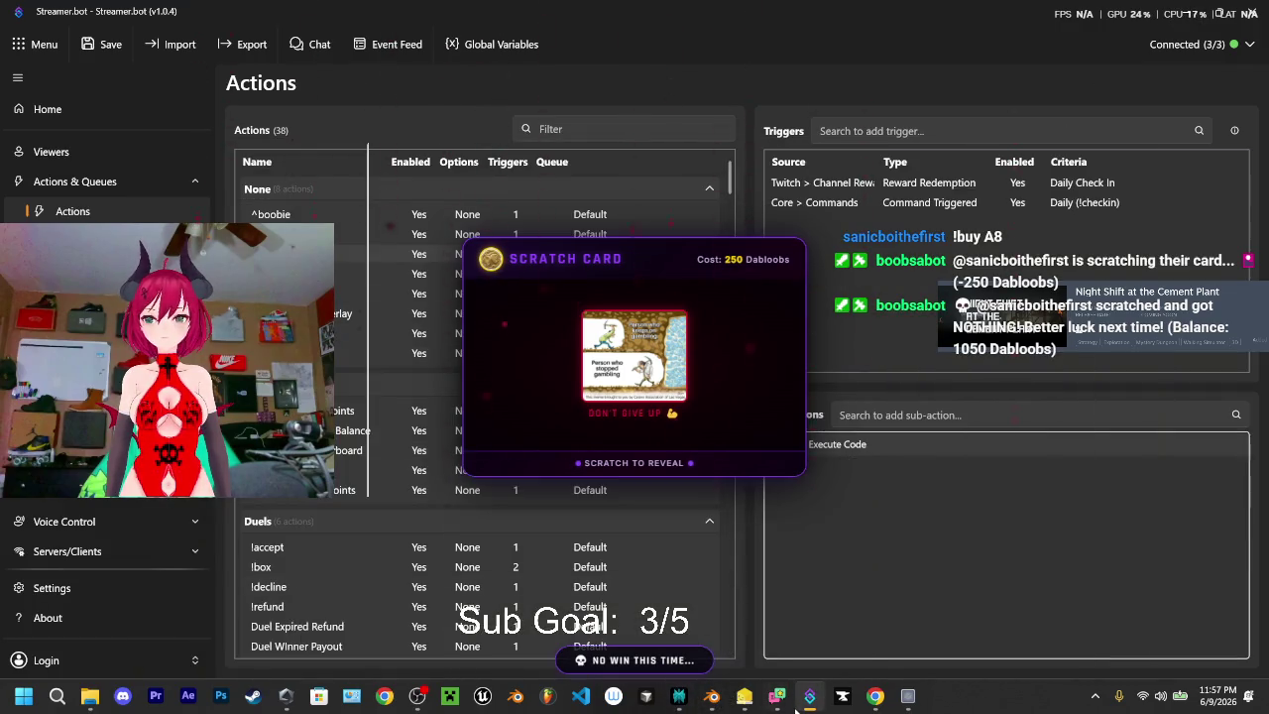
pyautogui.moveTo(810, 696)
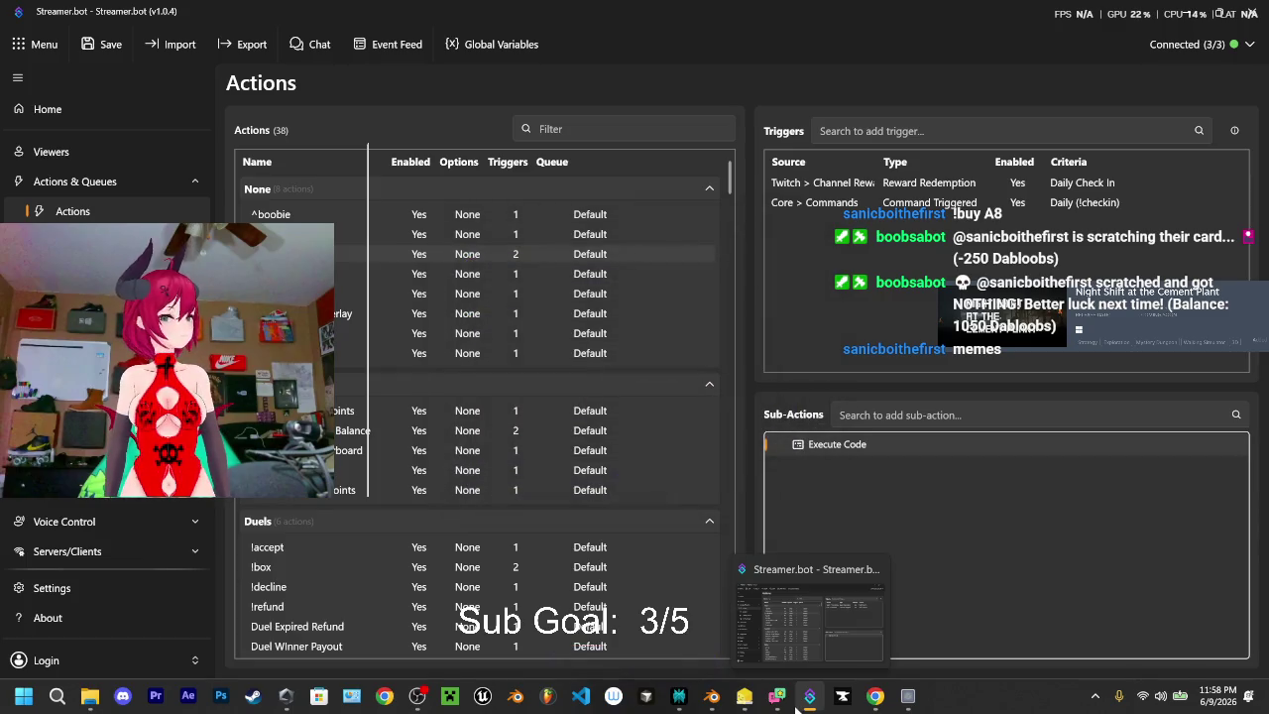
pyautogui.rightClick(364, 263)
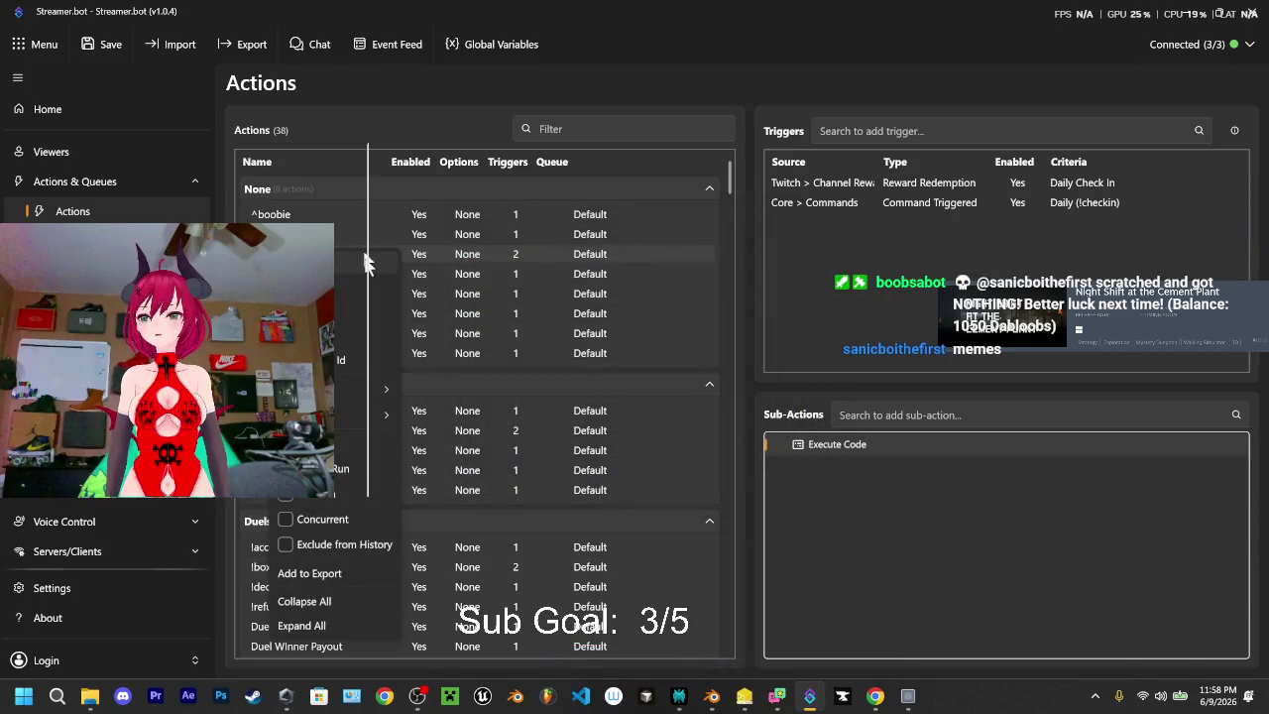
pyautogui.click(357, 443)
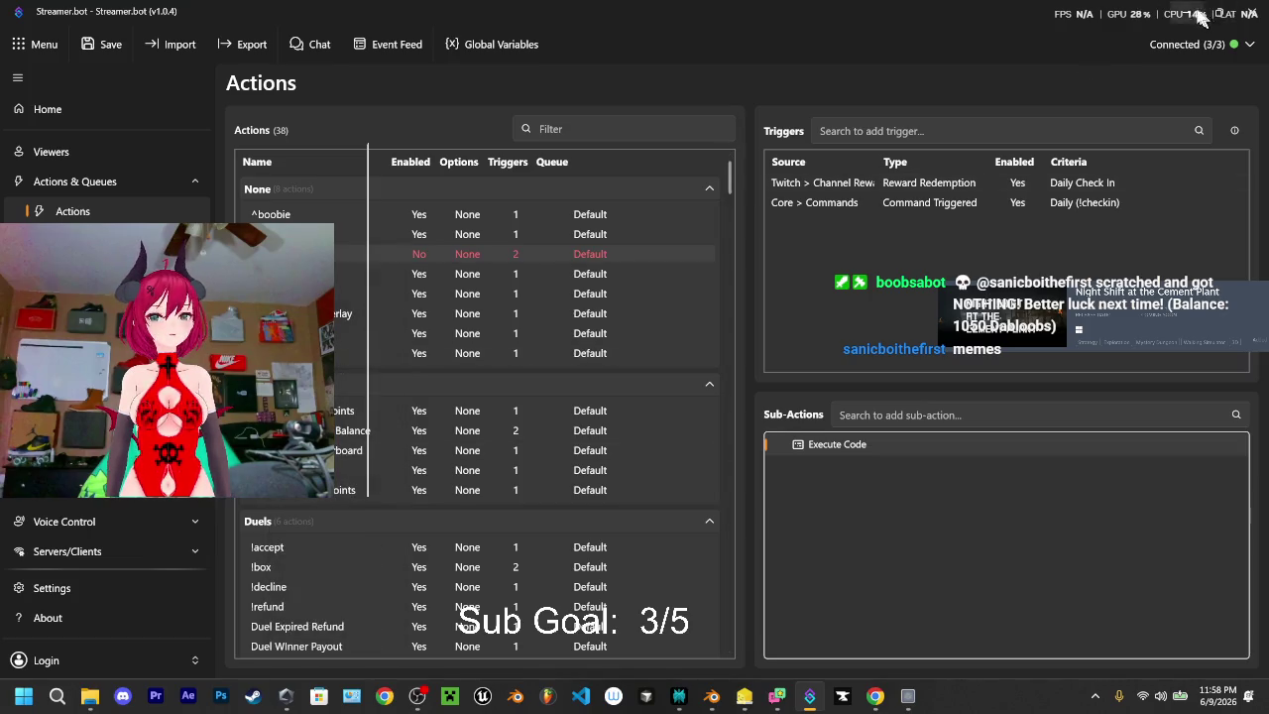
pyautogui.click(1200, 18)
pyautogui.moveTo(556, 357); pyautogui.dragTo(629, 330, button='middle')
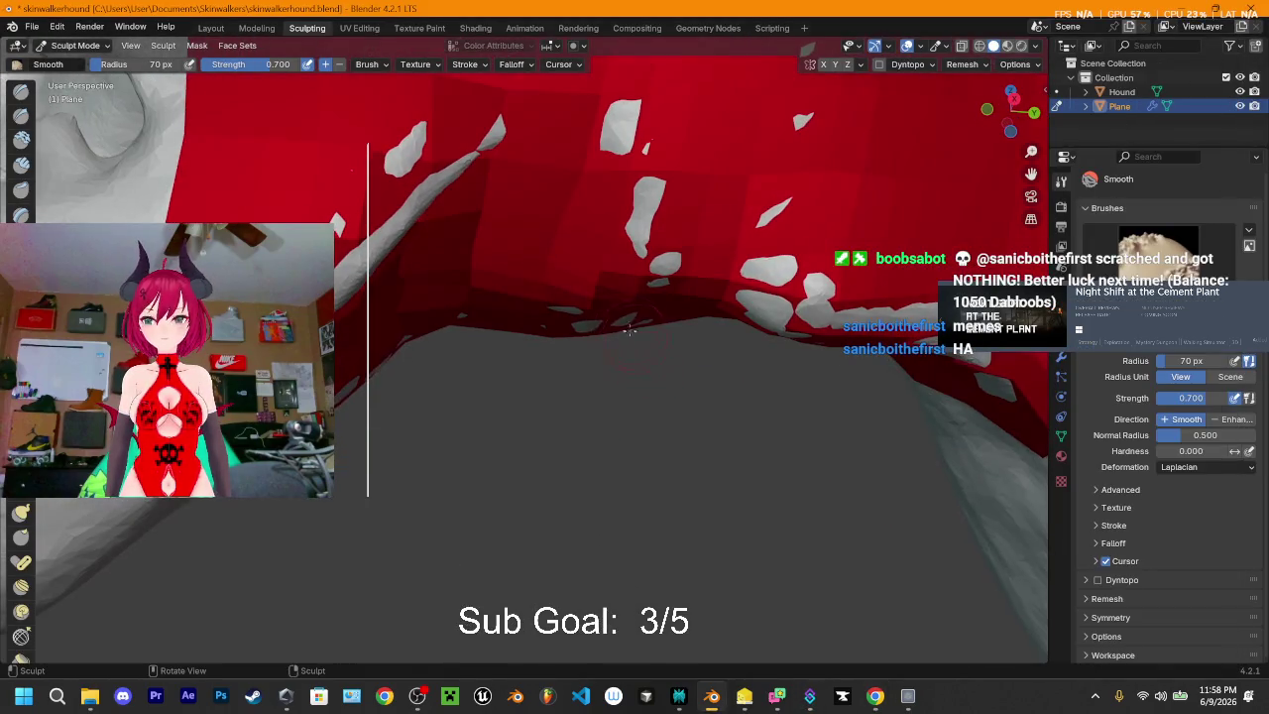
# - In Layout Edit Mode, extrude a six-section strip of faces leftward along the jaw edge
pyautogui.click(213, 29)
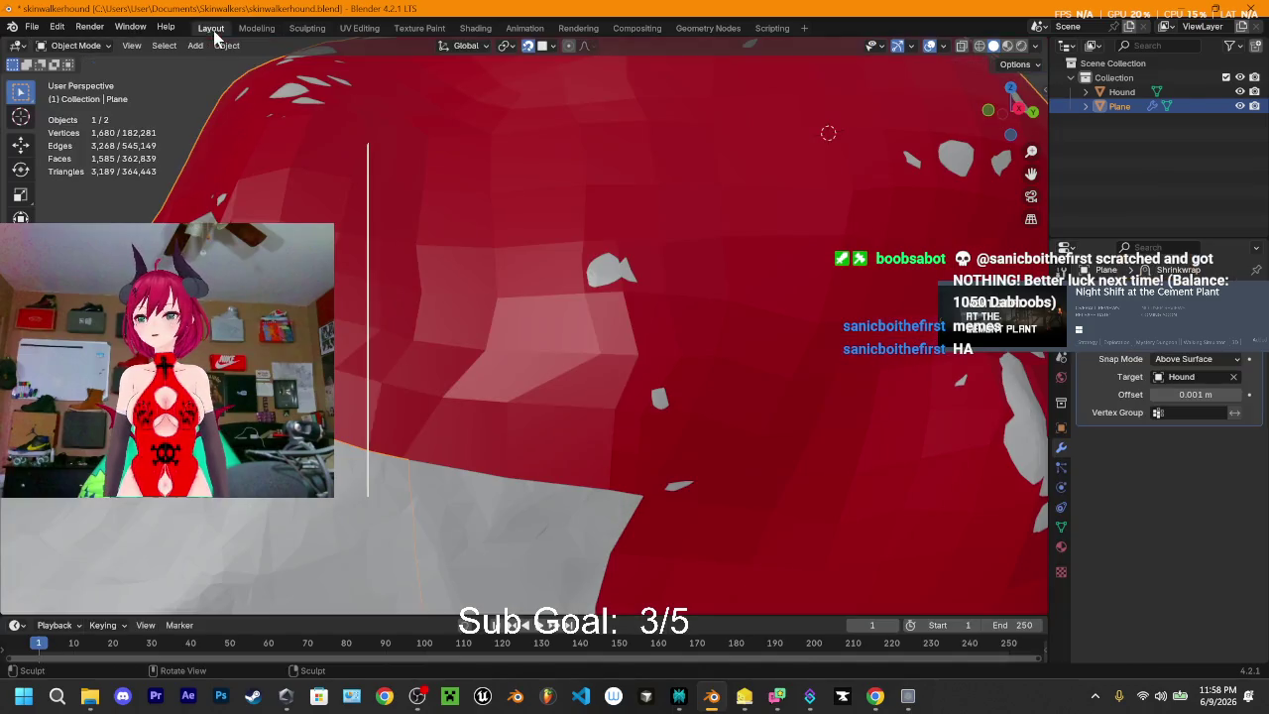
pyautogui.moveTo(395, 185)
pyautogui.mouseDown(button='middle')
pyautogui.moveTo(458, 372)
pyautogui.moveTo(482, 284)
pyautogui.moveTo(458, 313)
pyautogui.moveTo(540, 365)
pyautogui.mouseUp(button='middle')
pyautogui.press('Tab')
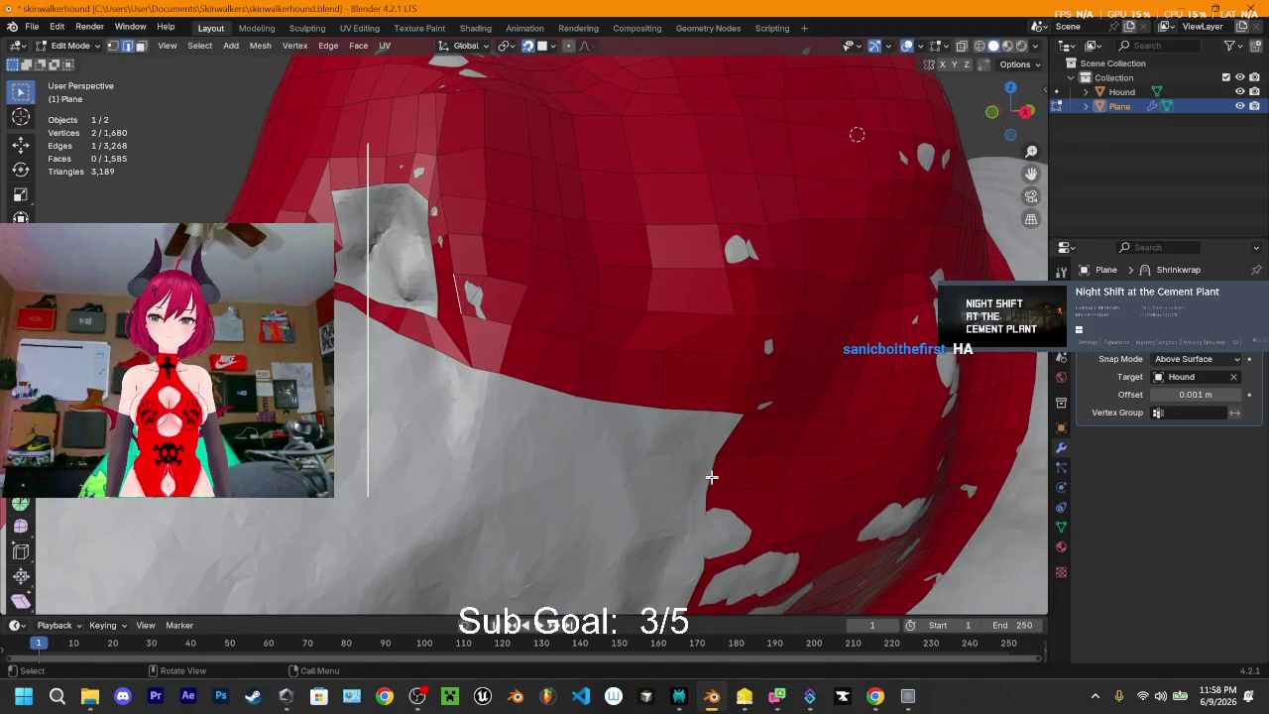
pyautogui.press('e')
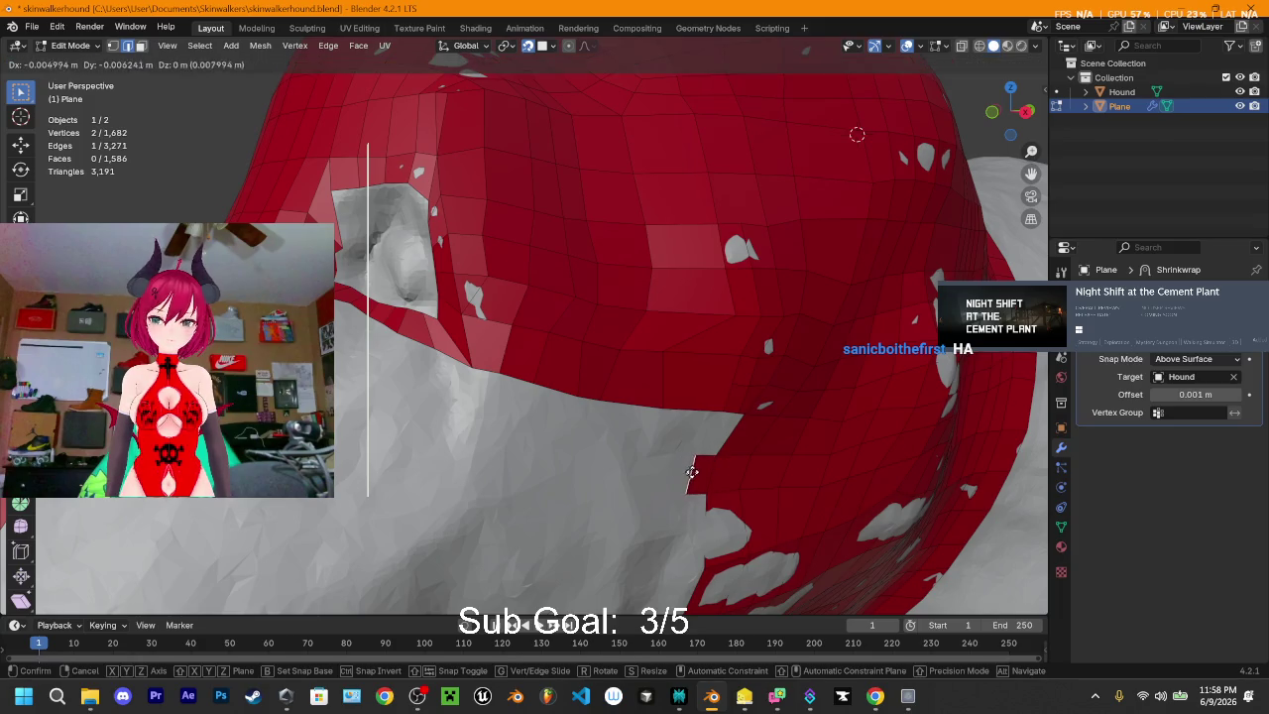
pyautogui.click(617, 462)
pyautogui.press('e')
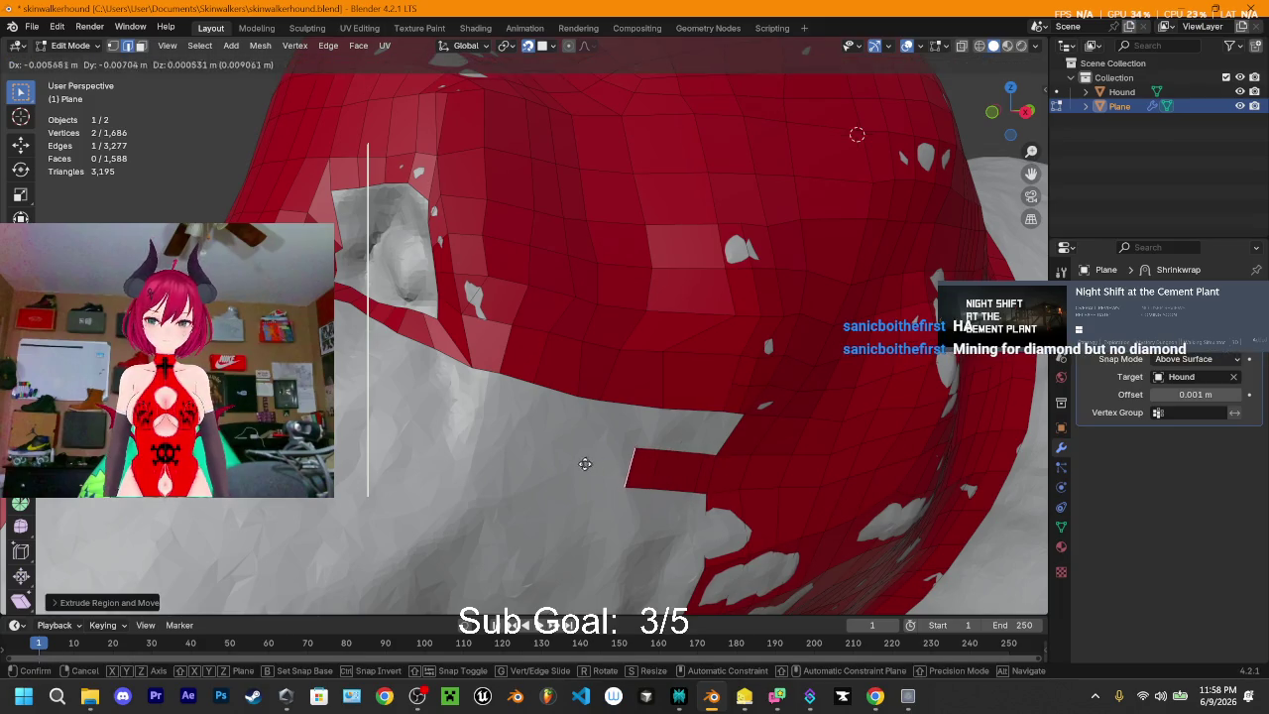
pyautogui.click(583, 458)
pyautogui.press('e')
pyautogui.click(500, 450)
pyautogui.press('e')
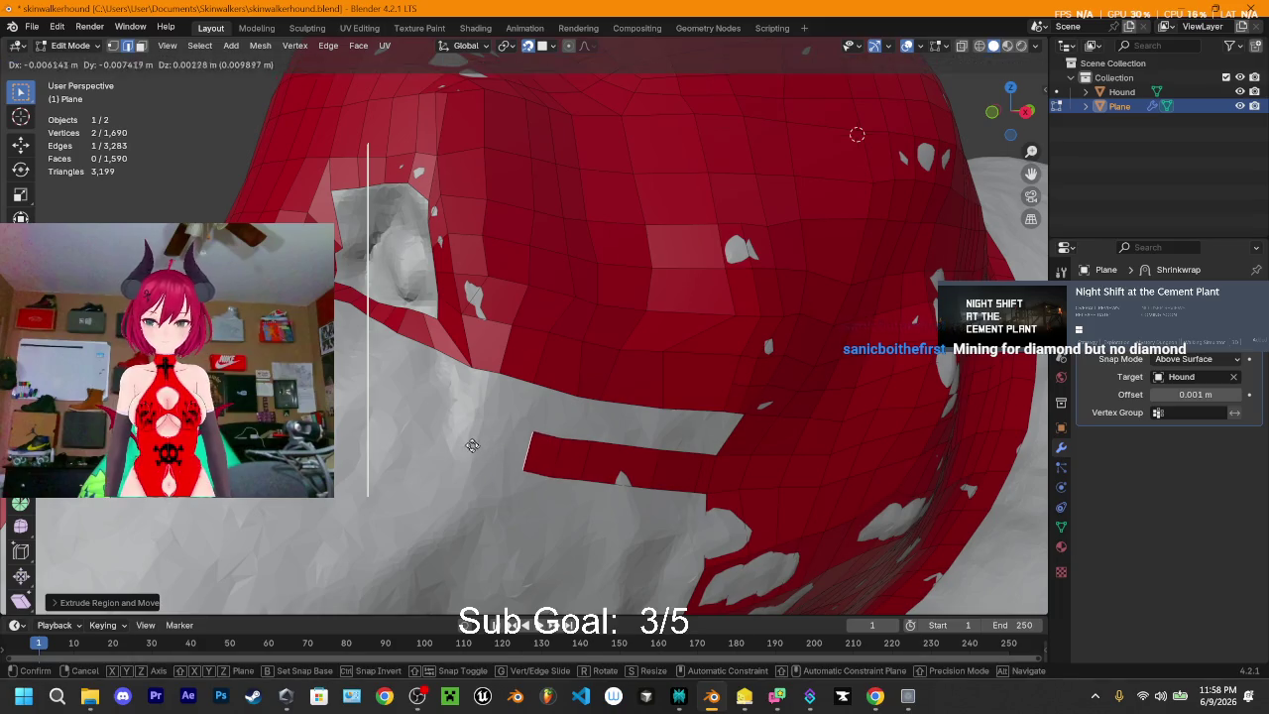
pyautogui.click(446, 442)
pyautogui.press('e')
pyautogui.click(388, 431)
pyautogui.press('e')
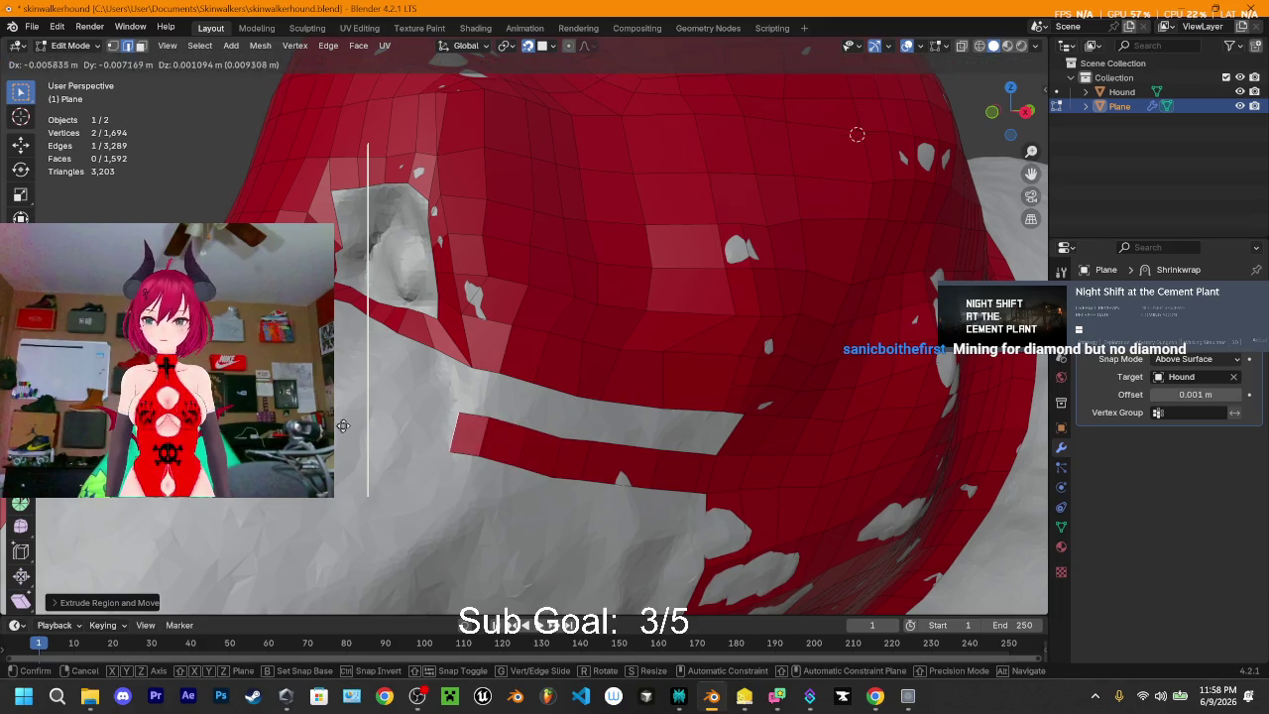
pyautogui.click(456, 434)
# - Fill the gap between the strip and mesh, then extrude a face at the eye socket corner
pyautogui.moveTo(456, 435)
pyautogui.mouseDown(button='middle')
pyautogui.moveTo(431, 402)
pyautogui.moveTo(446, 409)
pyautogui.mouseUp(button='middle')
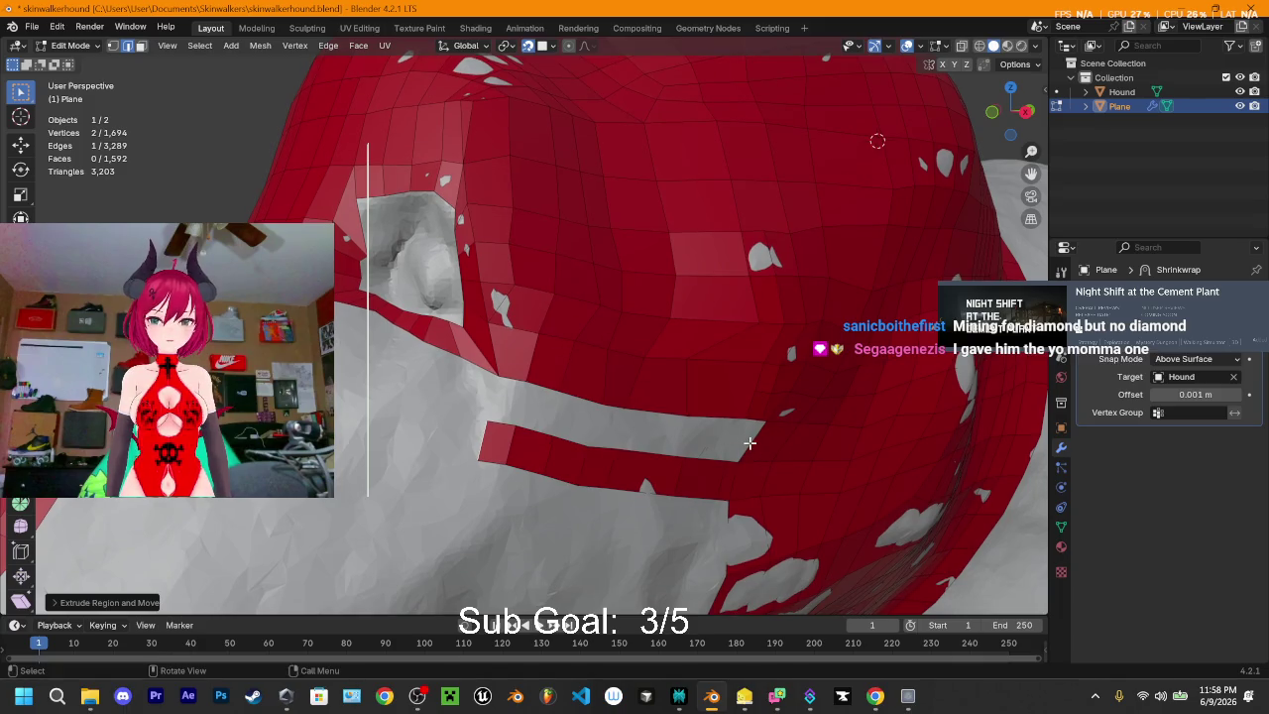
pyautogui.press('f')
pyautogui.press('f')
pyautogui.press('f')
pyautogui.press('f')
pyautogui.press('f')
pyautogui.press('f')
pyautogui.press('f')
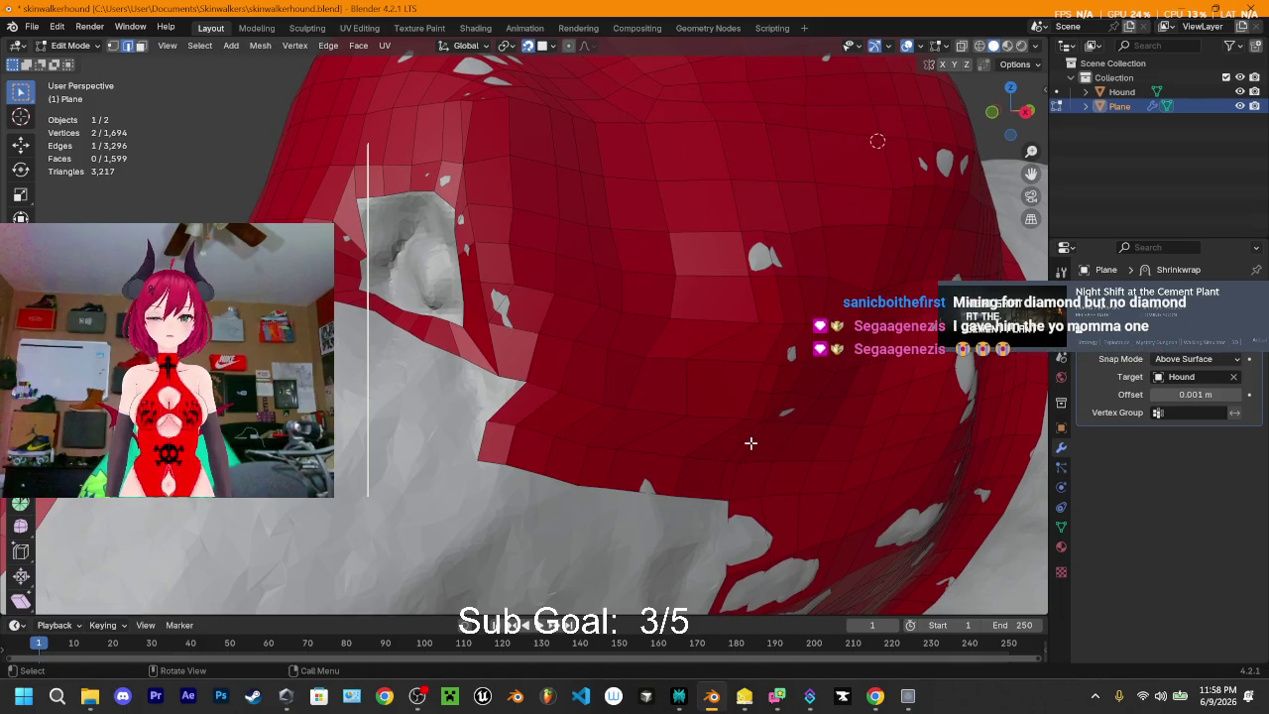
pyautogui.moveTo(566, 390)
pyautogui.mouseDown(button='middle')
pyautogui.moveTo(559, 433)
pyautogui.moveTo(575, 397)
pyautogui.mouseUp(button='middle')
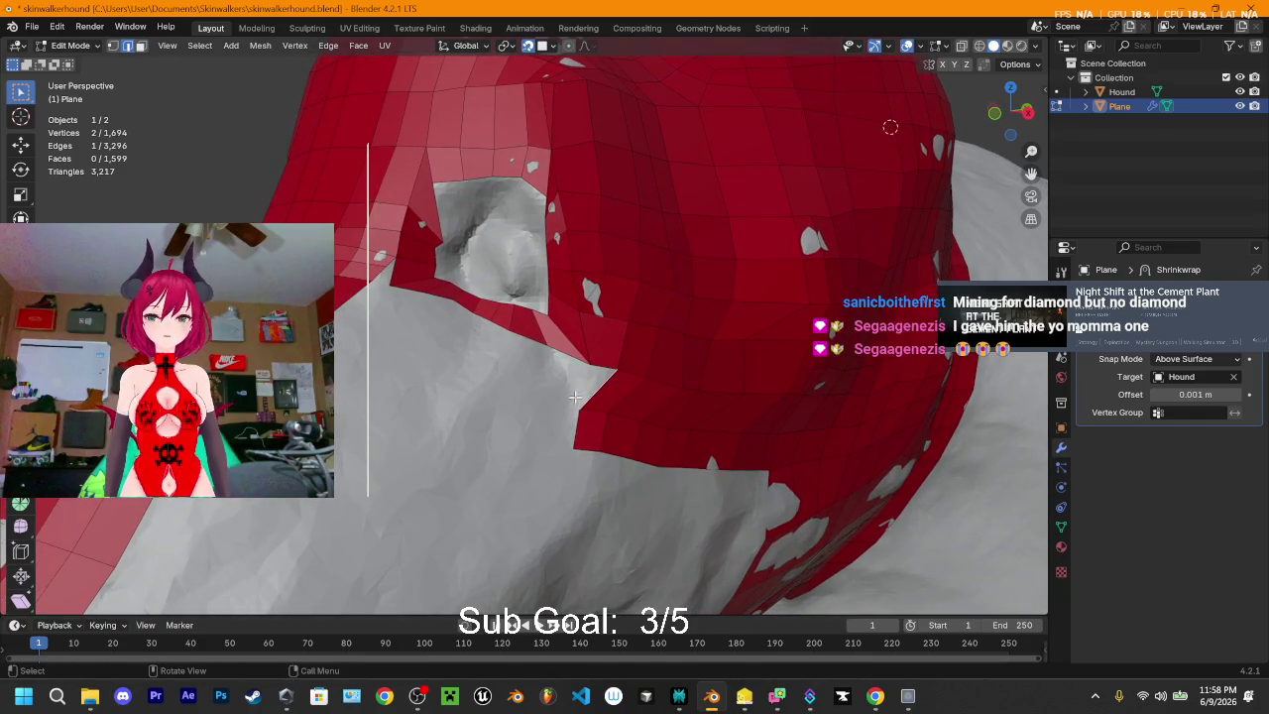
pyautogui.moveTo(587, 416); pyautogui.dragTo(611, 424, button='middle')
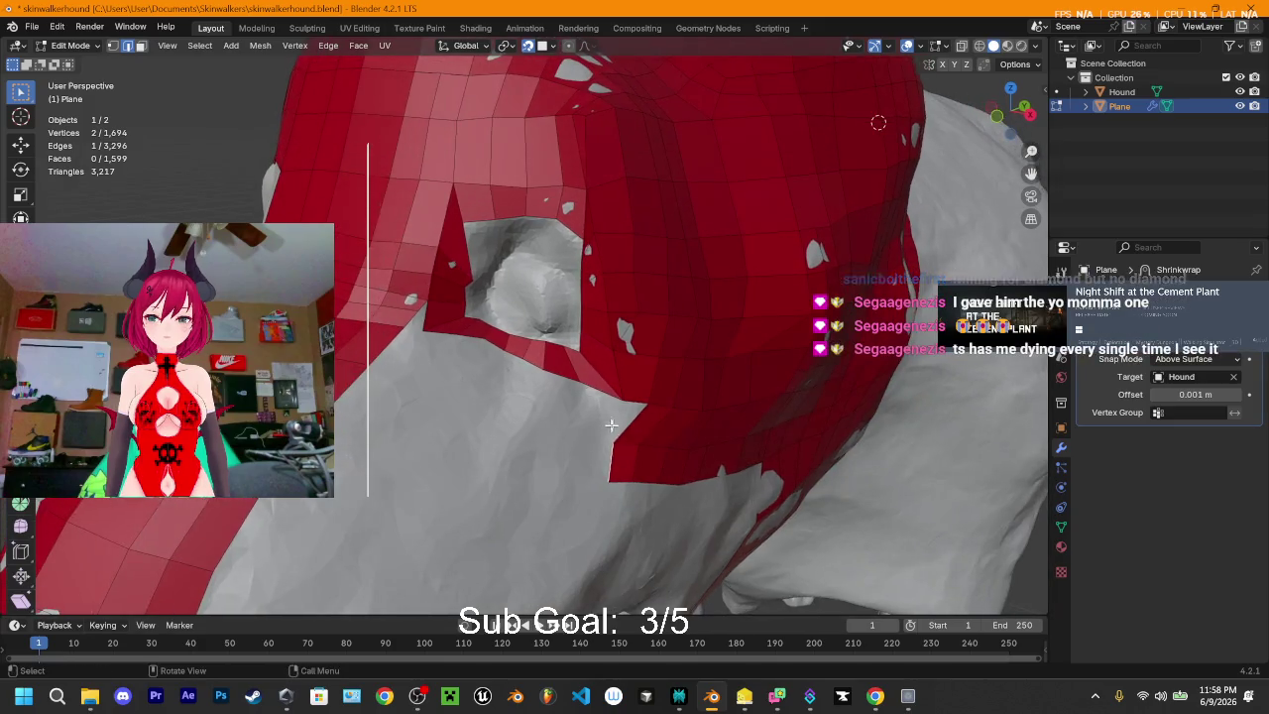
pyautogui.press('e')
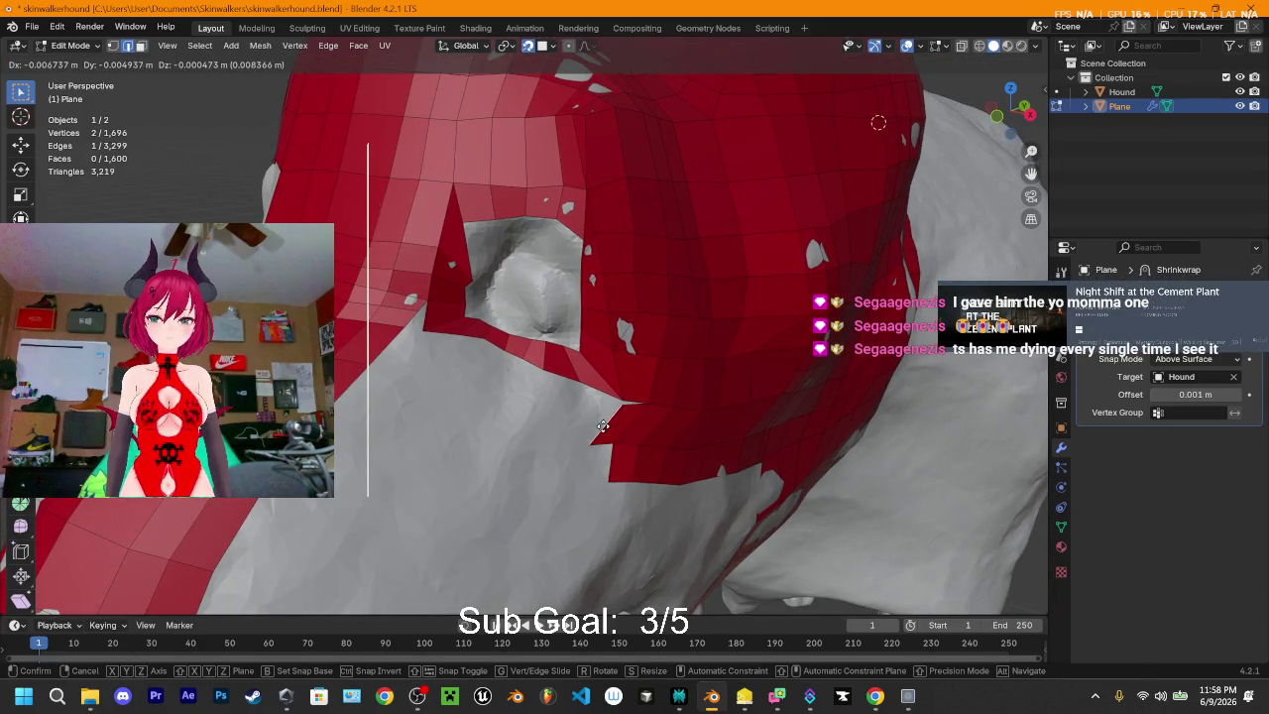
pyautogui.click(603, 428)
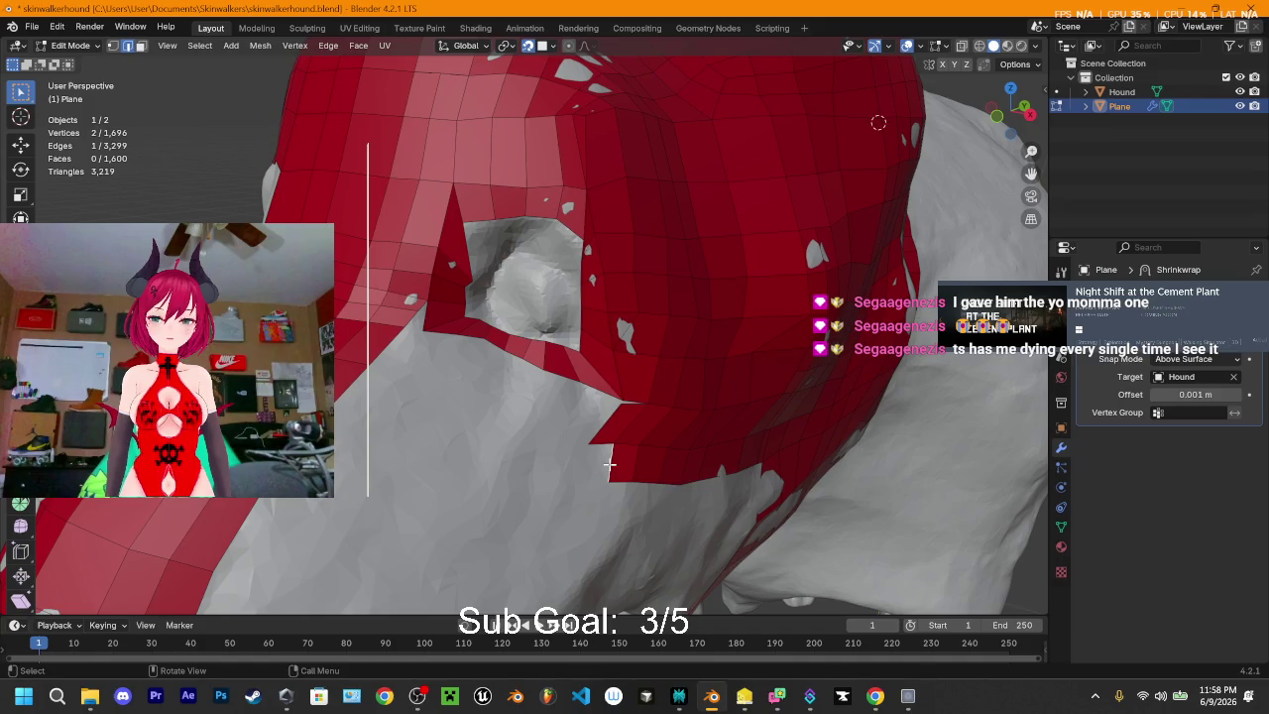
# - Merge the two loose corner vertices At Center, then return to the Sculpting workspace
pyautogui.keyDown('shift'); pyautogui.click(625, 402); pyautogui.keyUp('shift')
pyautogui.keyDown('shift'); pyautogui.click(621, 401); pyautogui.keyUp('shift')
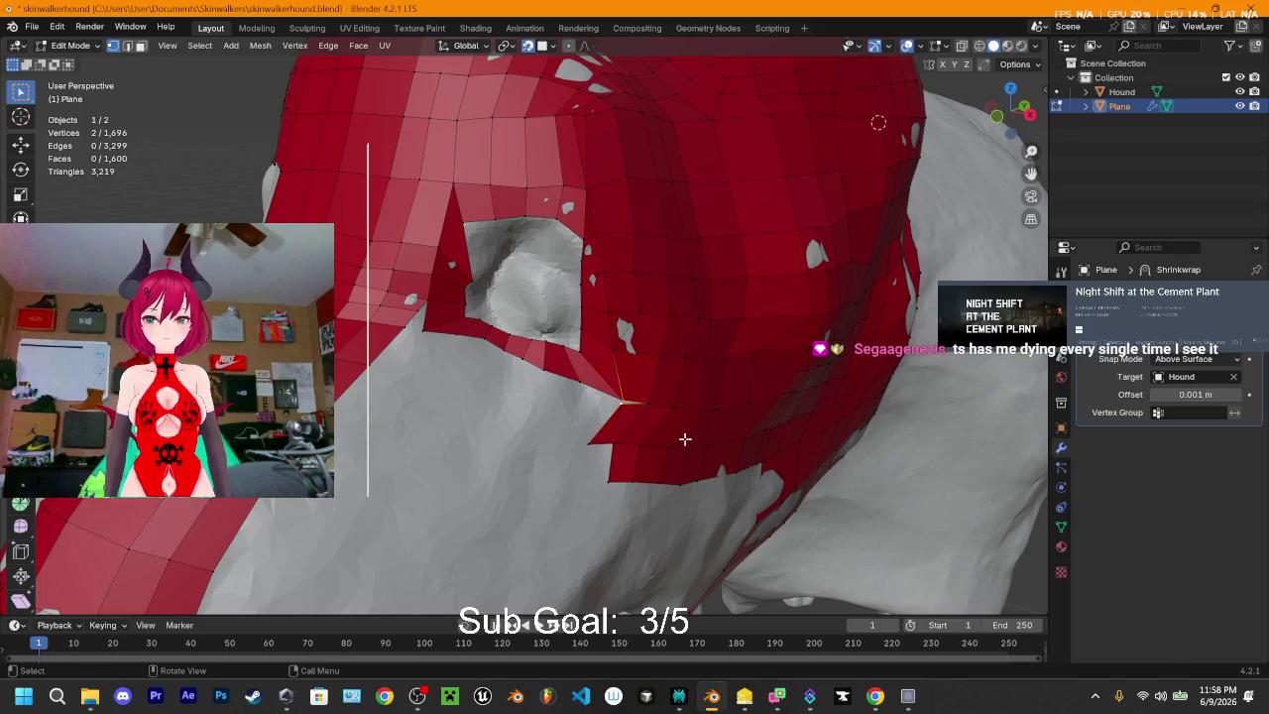
pyautogui.press('m')
pyautogui.click(639, 426)
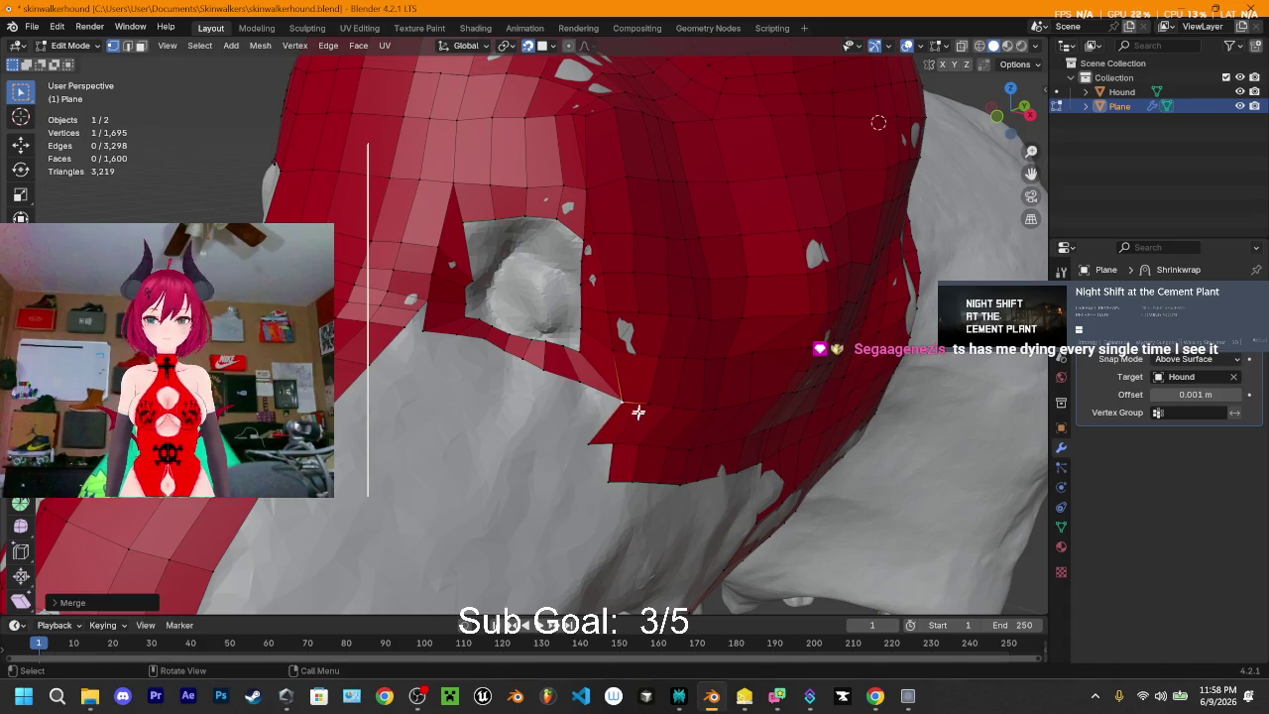
pyautogui.moveTo(638, 413)
pyautogui.mouseDown(button='middle')
pyautogui.moveTo(566, 354)
pyautogui.moveTo(648, 357)
pyautogui.mouseUp(button='middle')
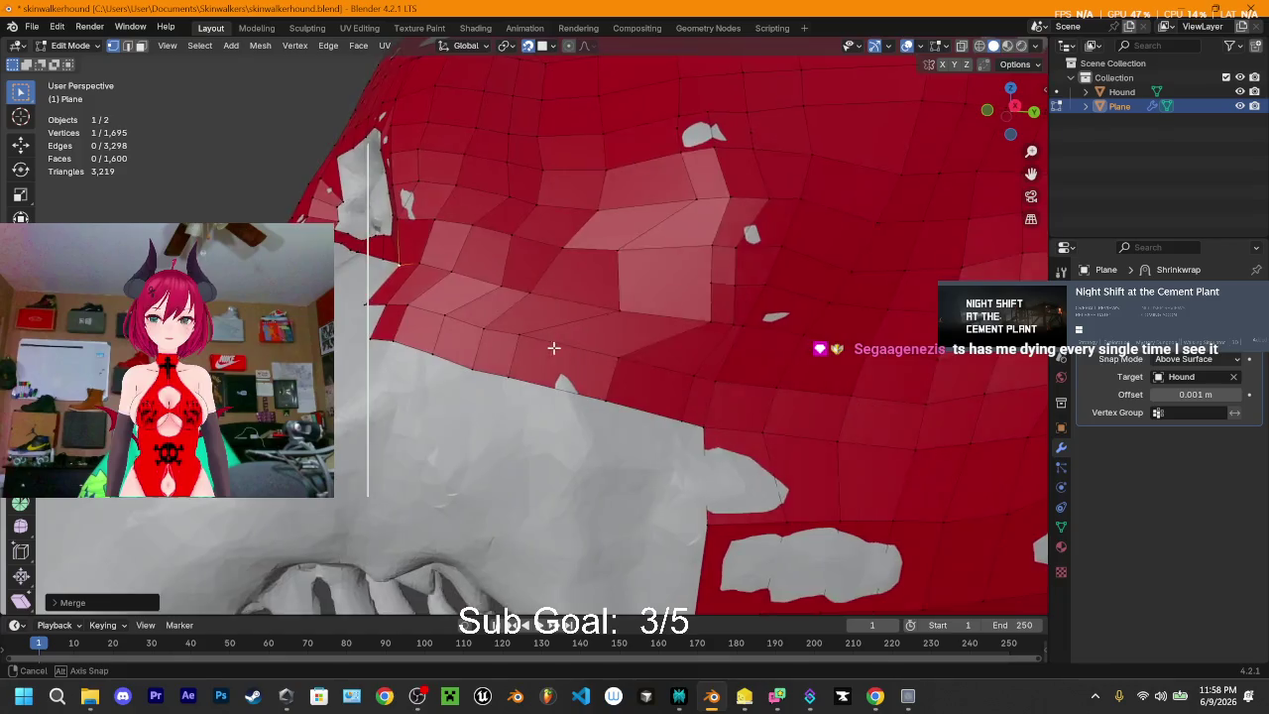
pyautogui.click(307, 27)
pyautogui.moveTo(520, 188)
pyautogui.mouseDown(button='middle')
pyautogui.moveTo(739, 484)
pyautogui.moveTo(642, 382)
pyautogui.mouseUp(button='middle')
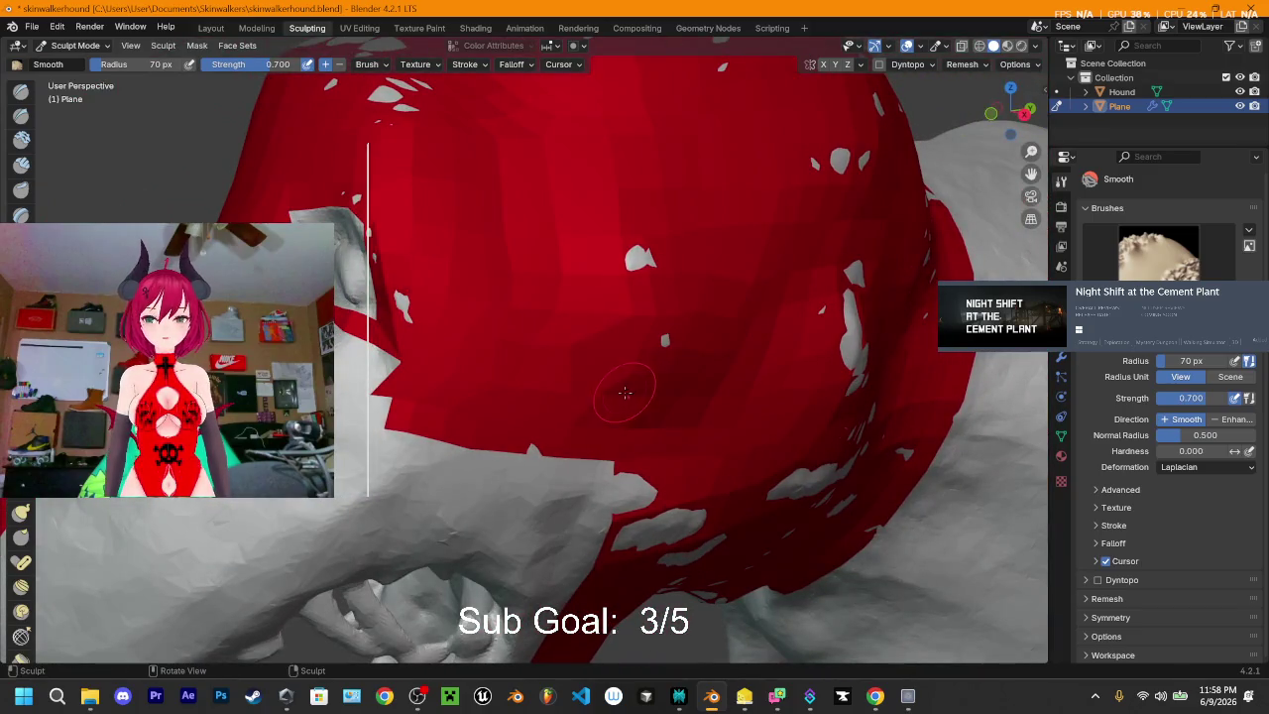
# - Run Smooth-brush strokes over the head and along the top of the red plane, then view the whole head
pyautogui.moveTo(566, 344)
pyautogui.mouseDown()
pyautogui.moveTo(645, 327)
pyautogui.moveTo(625, 277)
pyautogui.moveTo(656, 189)
pyautogui.mouseUp()
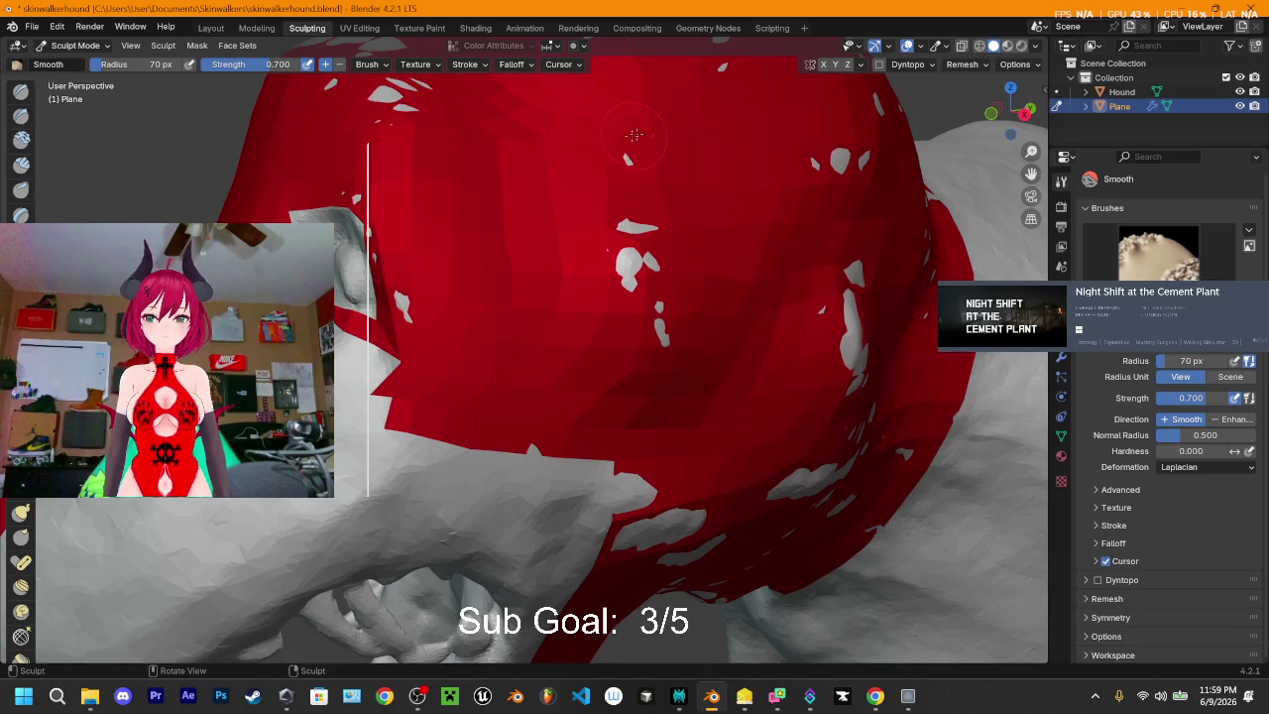
pyautogui.moveTo(634, 153); pyautogui.dragTo(548, 141)
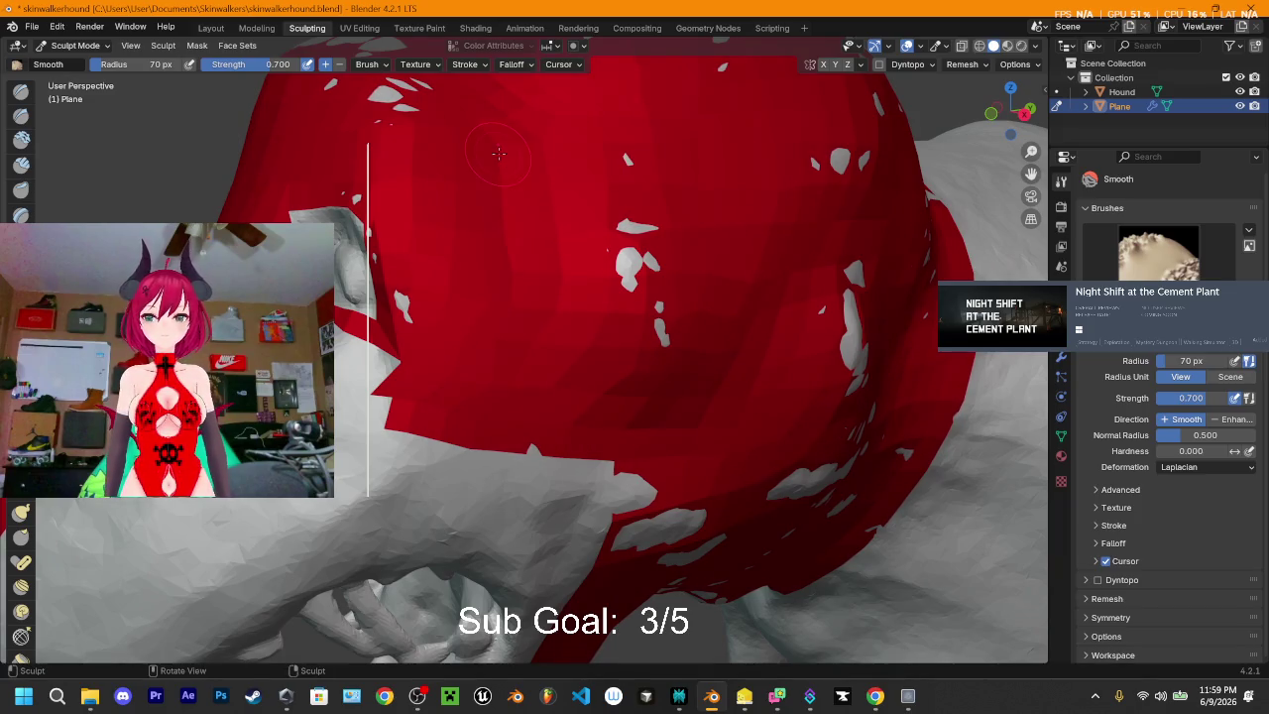
pyautogui.moveTo(551, 229)
pyautogui.mouseDown()
pyautogui.moveTo(673, 317)
pyautogui.moveTo(643, 387)
pyautogui.moveTo(668, 368)
pyautogui.moveTo(599, 403)
pyautogui.mouseUp()
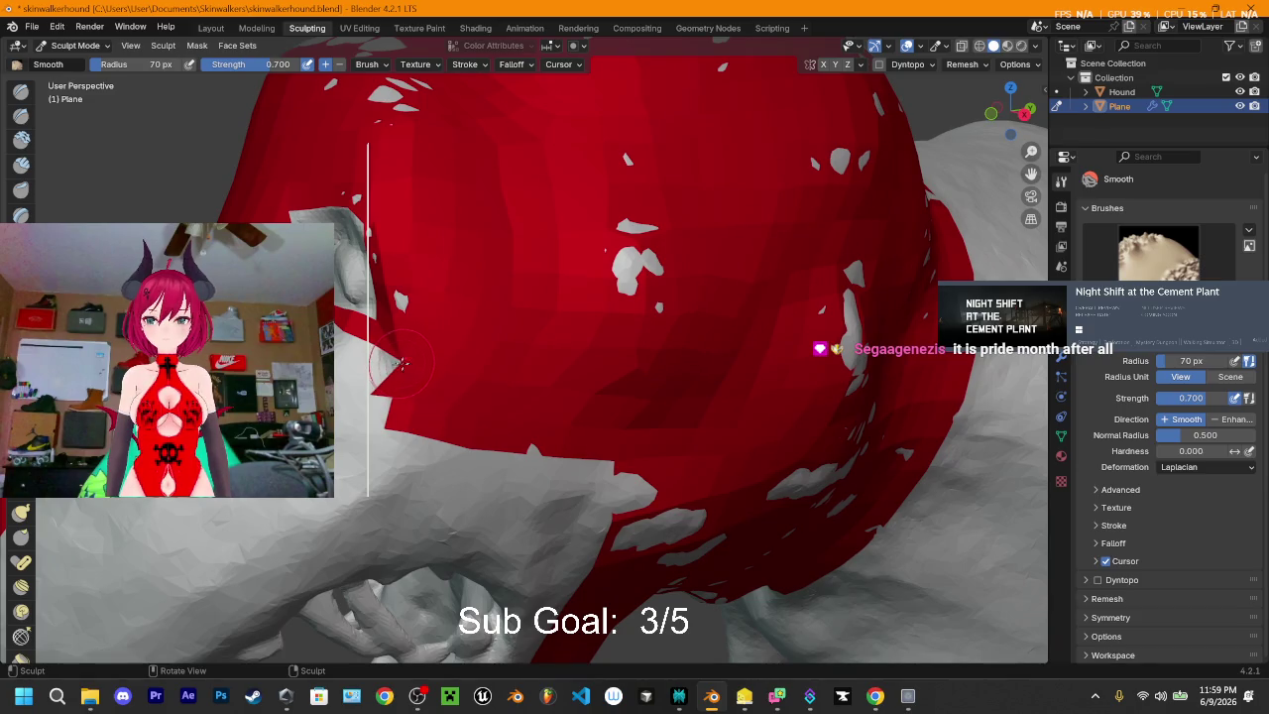
pyautogui.moveTo(392, 365)
pyautogui.mouseDown(button='middle')
pyautogui.moveTo(615, 278)
pyautogui.moveTo(399, 204)
pyautogui.moveTo(450, 241)
pyautogui.mouseUp(button='middle')
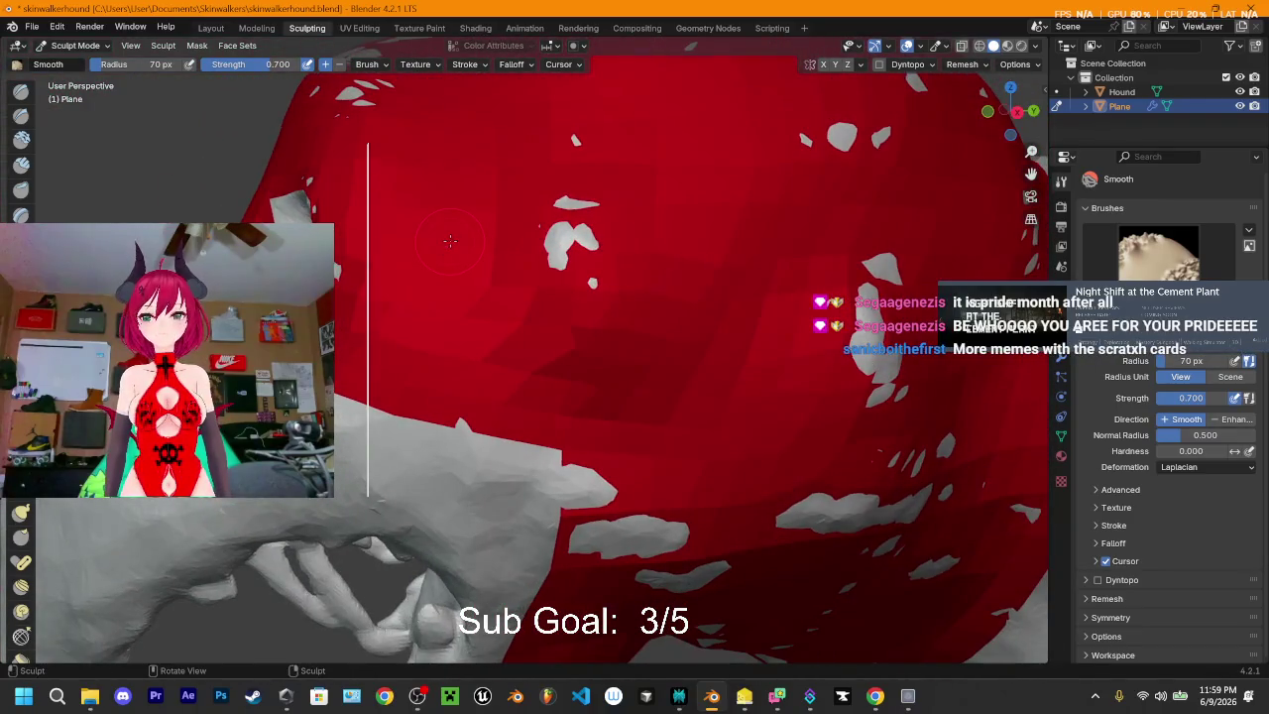
pyautogui.moveTo(451, 301)
pyautogui.mouseDown(button='middle')
pyautogui.moveTo(738, 286)
pyautogui.moveTo(533, 305)
pyautogui.mouseUp(button='middle')
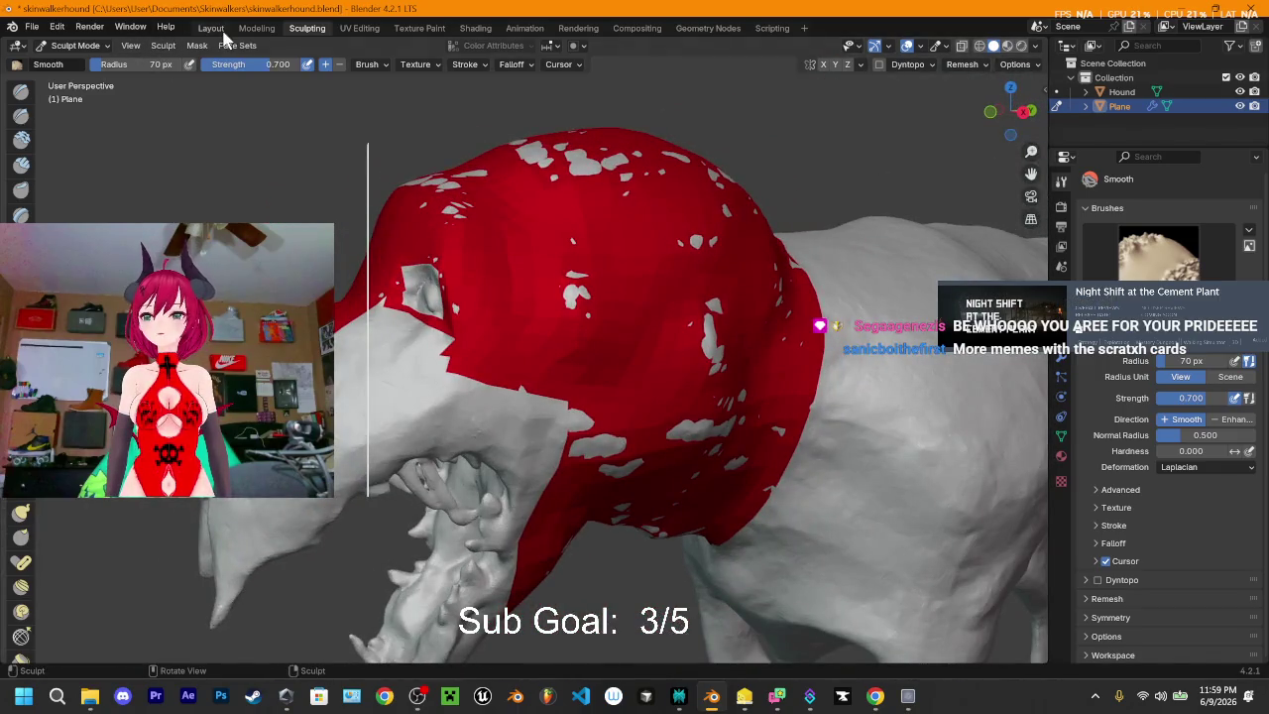
# - Back in the Layout workspace, orbit around the red head and save skinwalkerhound.blend
pyautogui.click(210, 28)
pyautogui.moveTo(510, 252); pyautogui.dragTo(595, 257, button='middle')
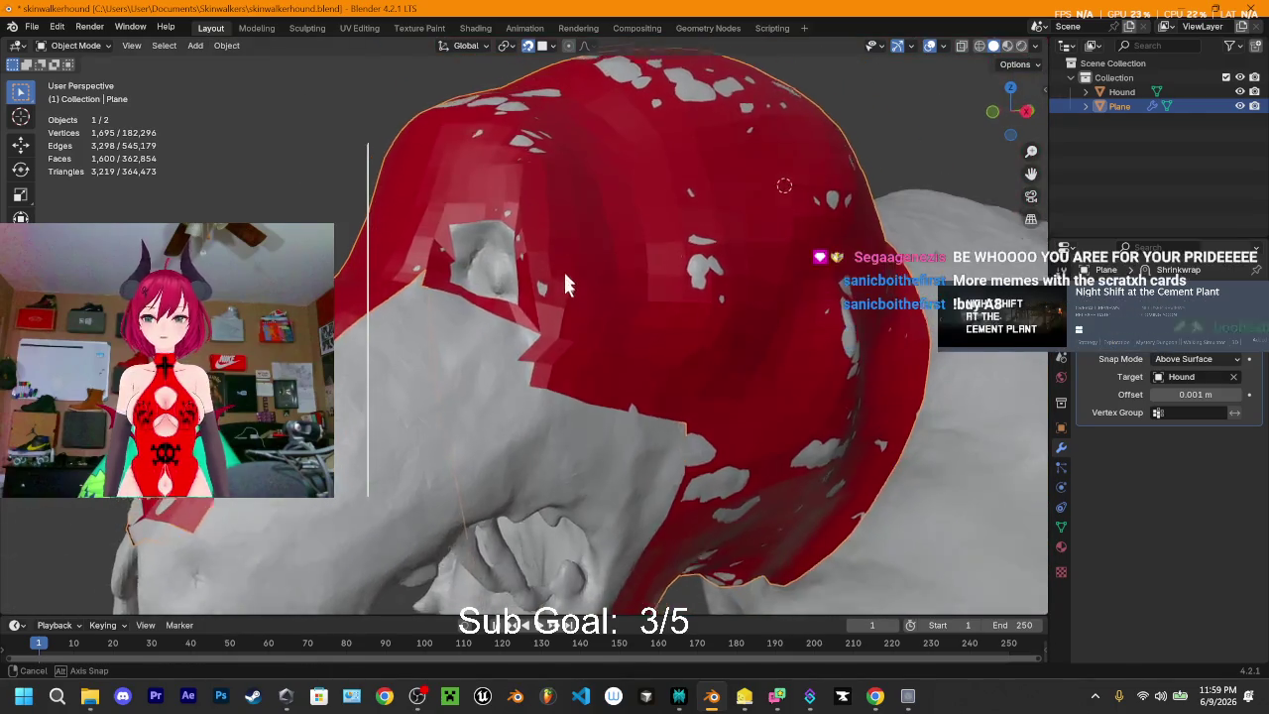
pyautogui.hotkey('ctrl', 's')
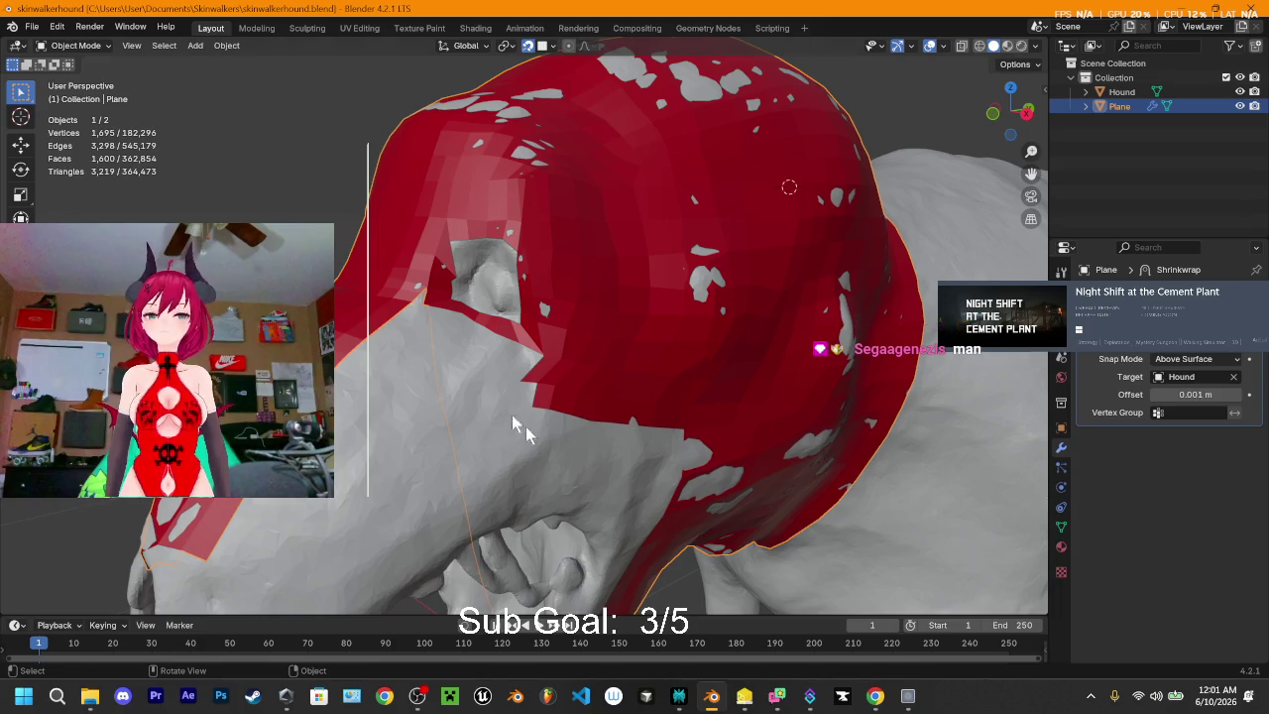
pyautogui.moveTo(540, 401); pyautogui.dragTo(625, 455, button='middle')
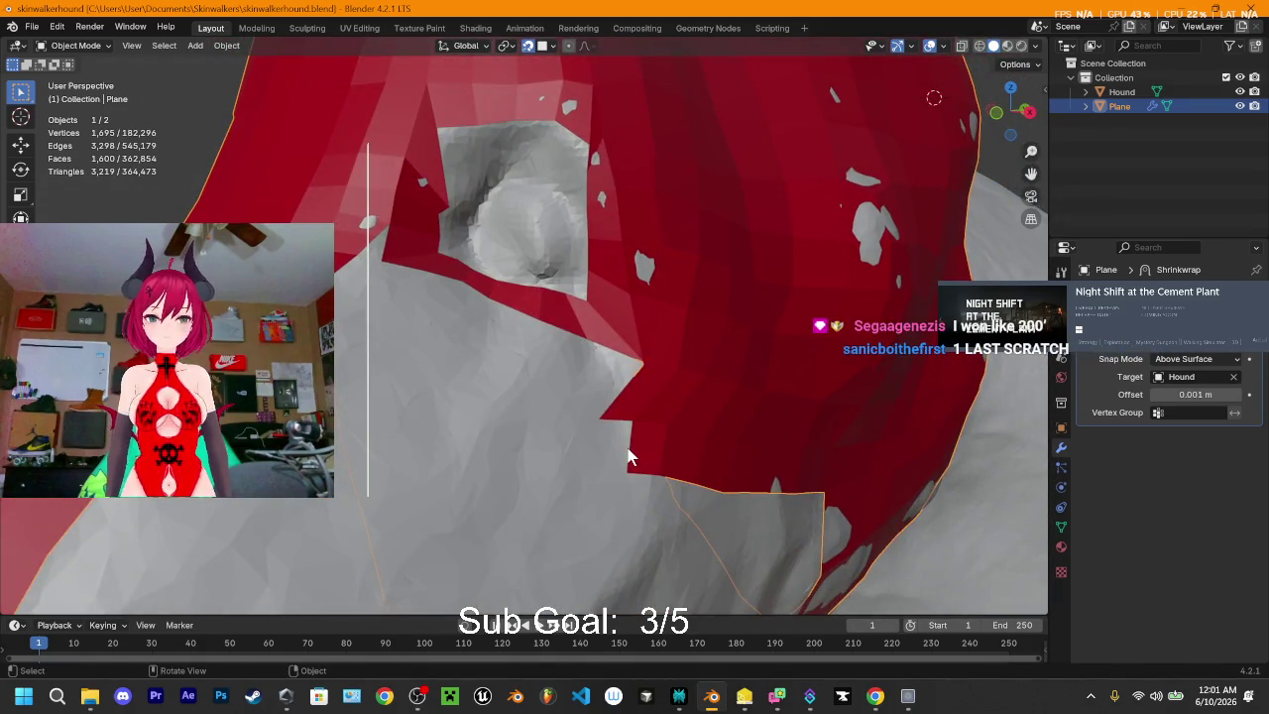
# - In Edit Mode, extrude a strip of faces from the edge below the eye socket
pyautogui.press('Tab')
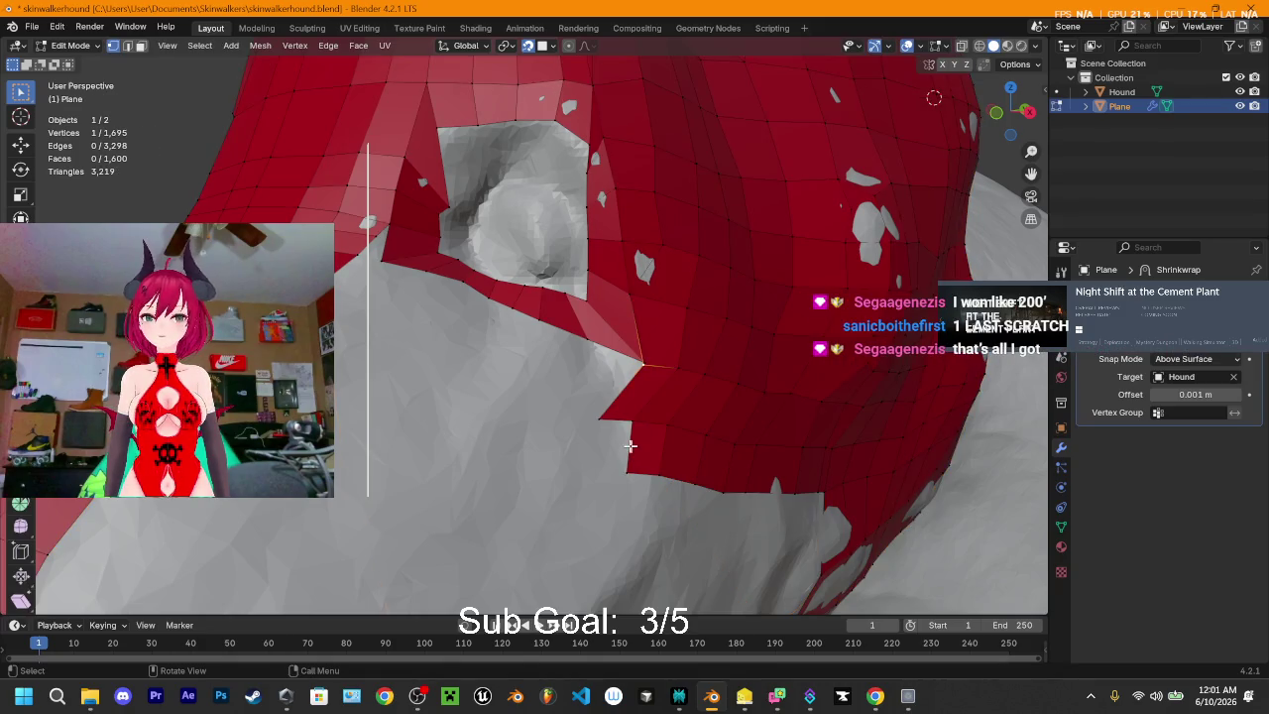
pyautogui.click(631, 448)
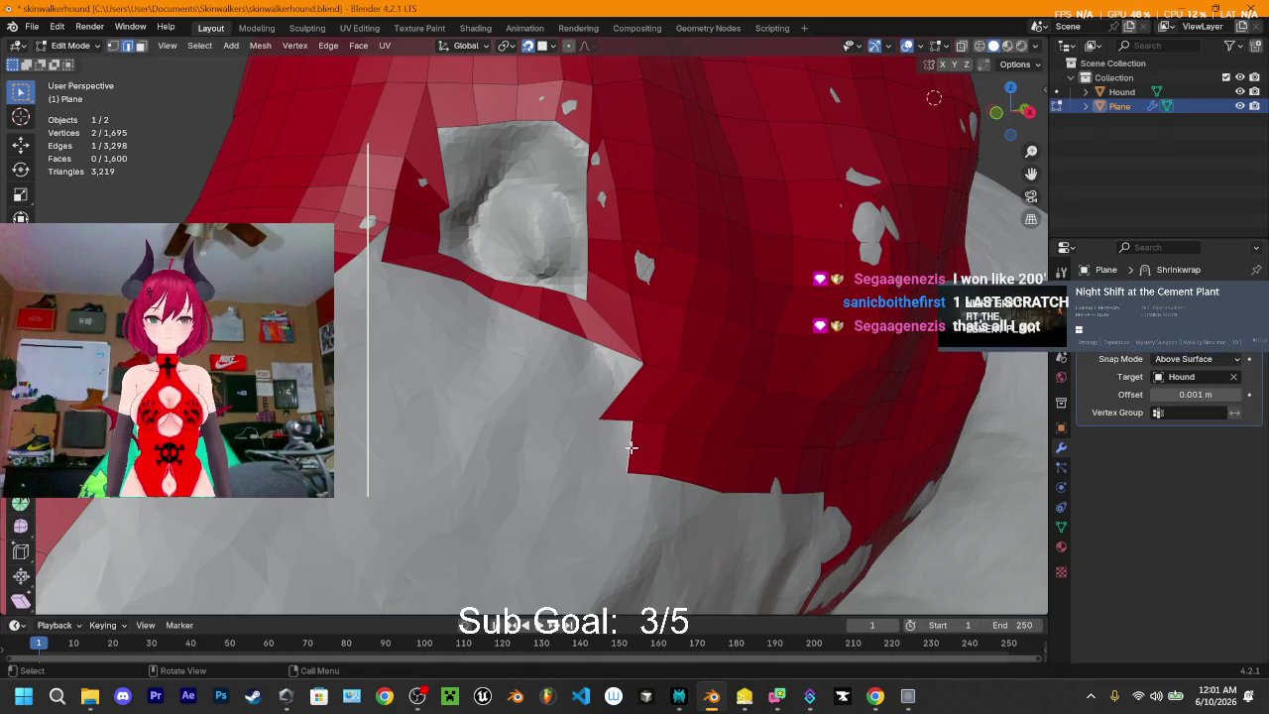
pyautogui.press('e')
pyautogui.click(595, 451)
pyautogui.press('e')
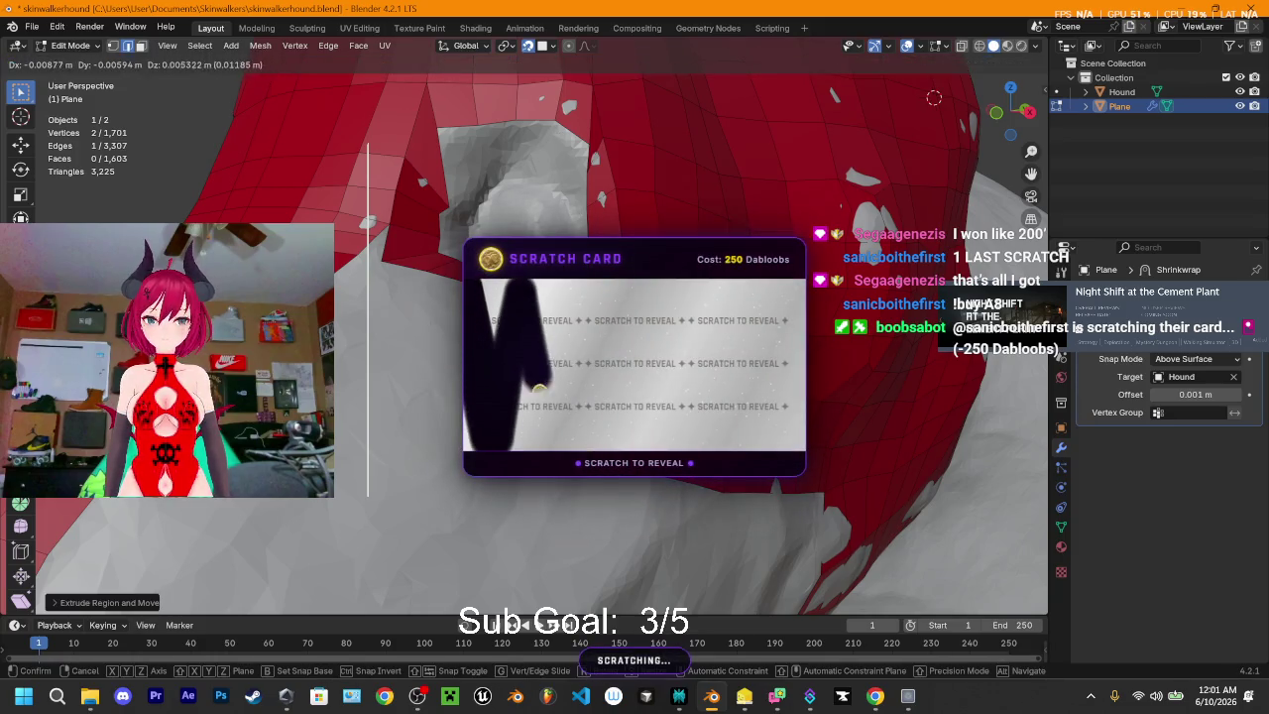
pyautogui.click(455, 392)
pyautogui.press('e')
pyautogui.click(429, 380)
pyautogui.press('e')
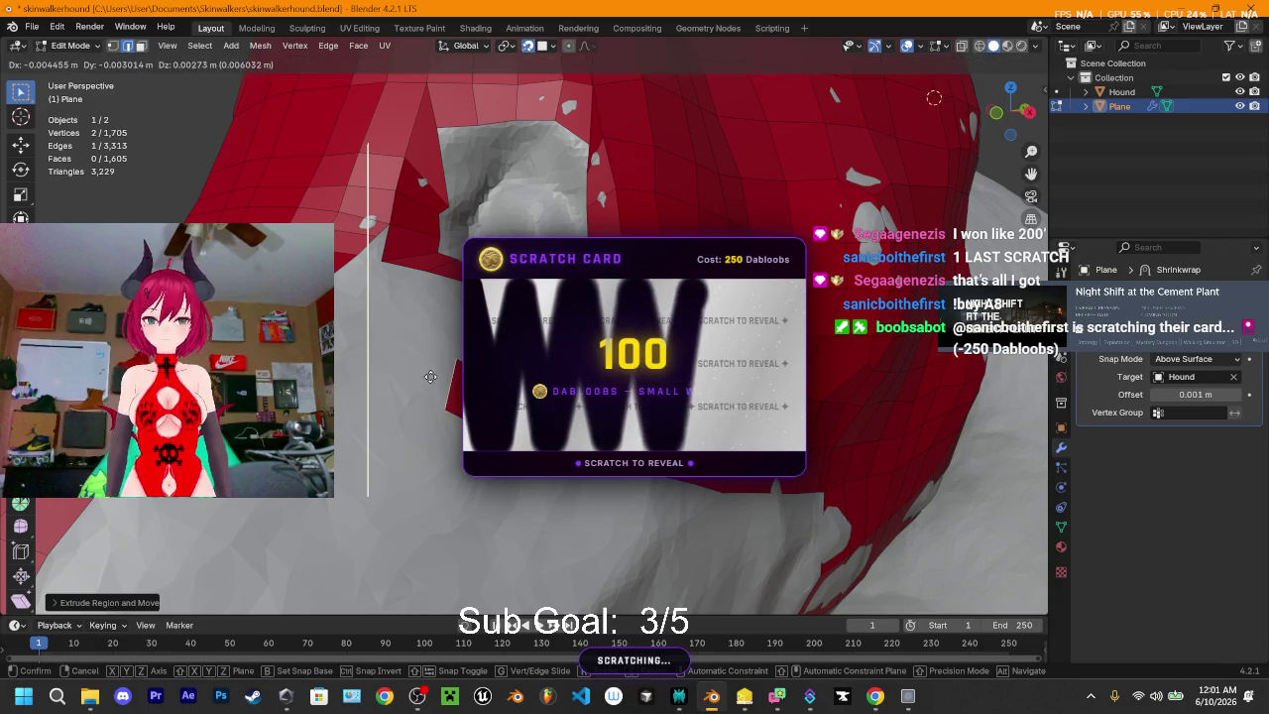
pyautogui.click(427, 375)
pyautogui.press('e')
pyautogui.click(406, 357)
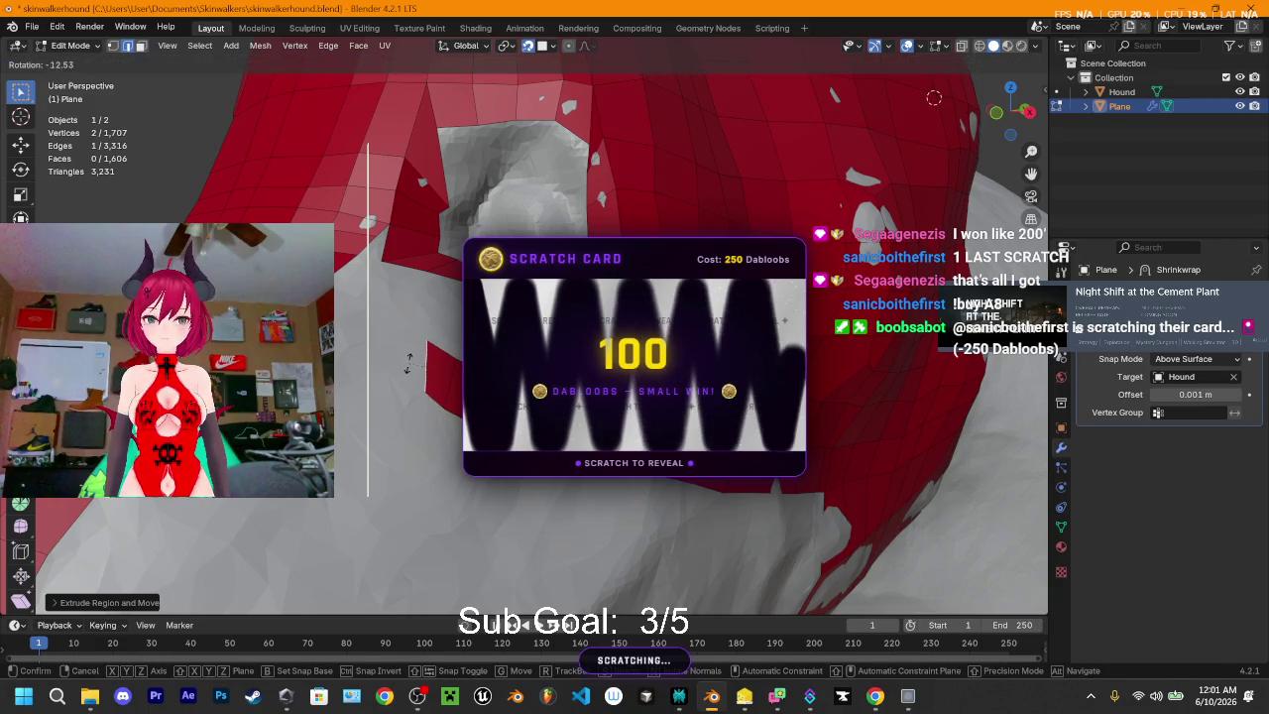
# - Extrude the strip a few more sections along the jaw edge
pyautogui.moveTo(406, 357); pyautogui.dragTo(406, 356, button='middle')
pyautogui.press('e')
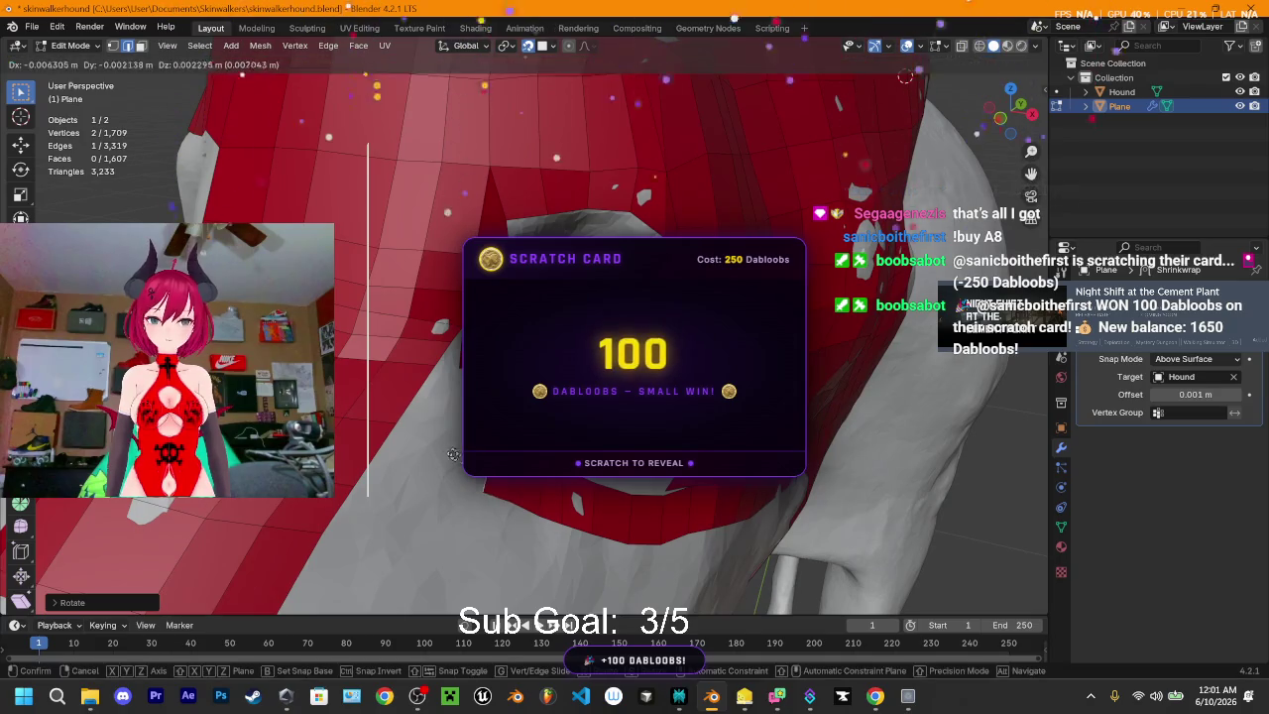
pyautogui.click(406, 439)
pyautogui.press('e')
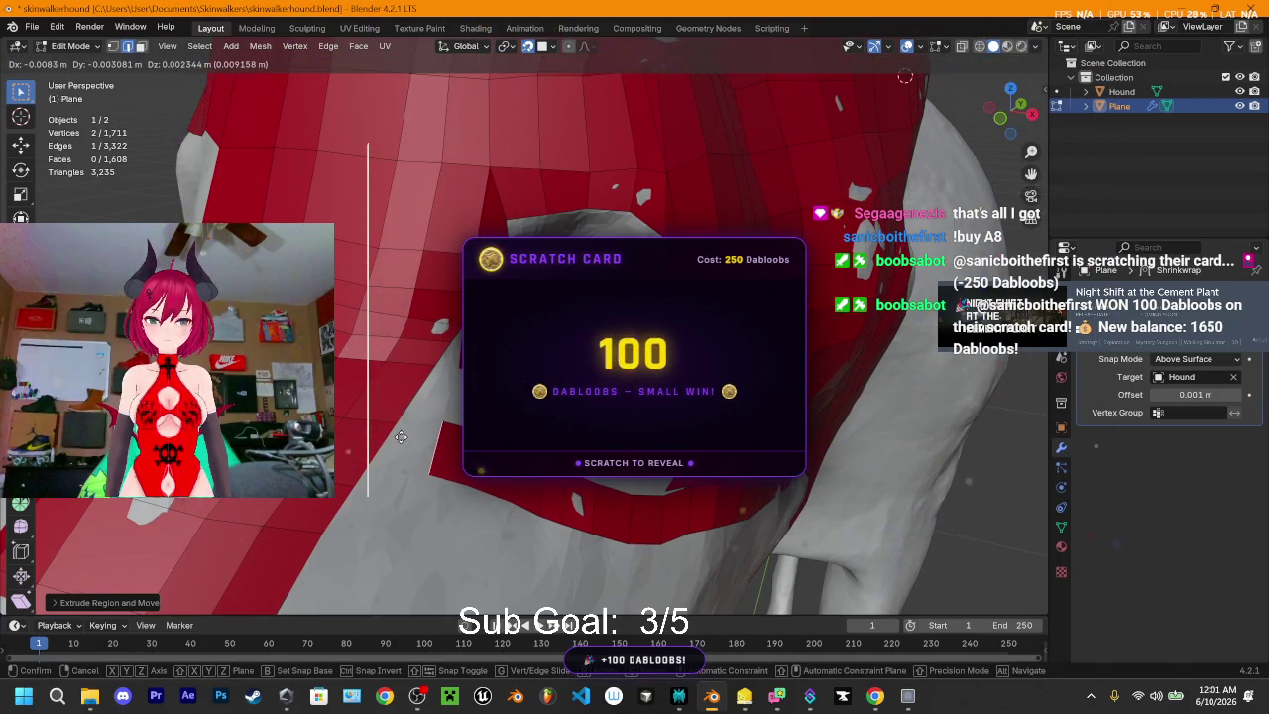
pyautogui.click(407, 440)
pyautogui.moveTo(430, 417); pyautogui.dragTo(429, 417, button='middle')
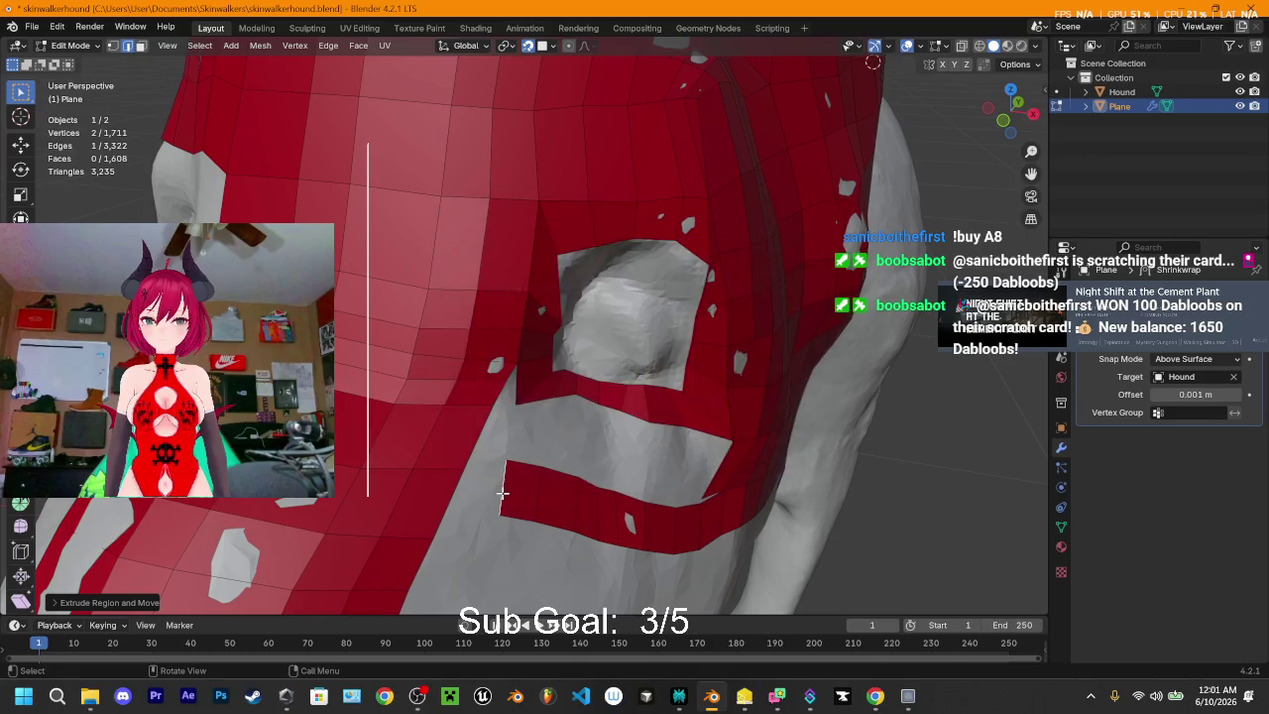
pyautogui.press('e')
pyautogui.click(502, 492)
# - Select the vertex at the socket's lower corner and switch to Edge select mode
pyautogui.scroll(3, 546, 413)
pyautogui.moveTo(547, 413); pyautogui.dragTo(448, 393, button='middle')
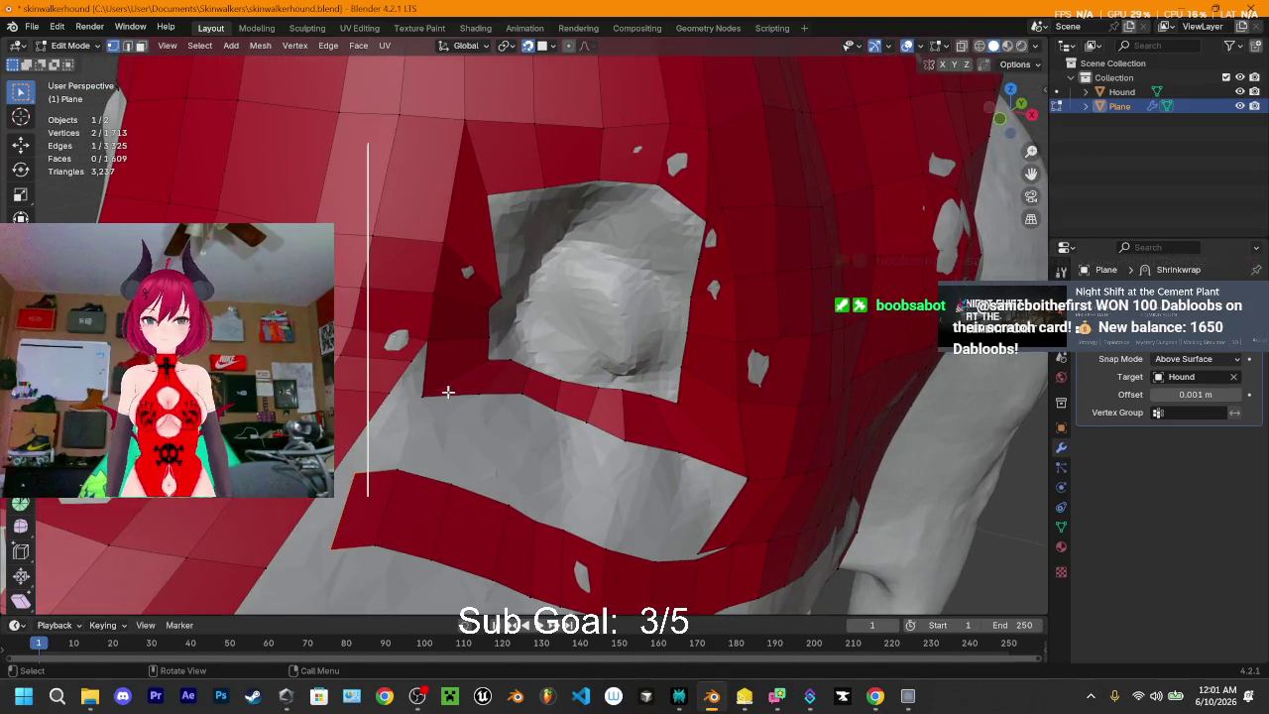
pyautogui.click(424, 397)
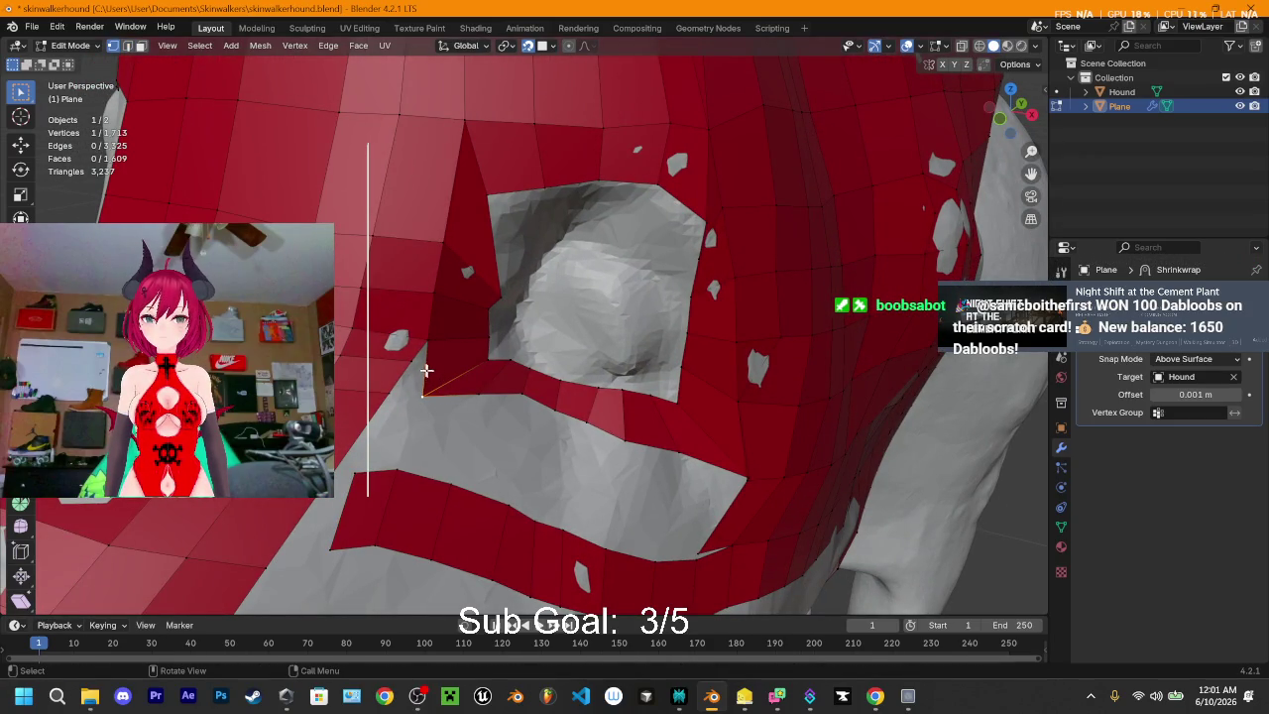
pyautogui.press('2')
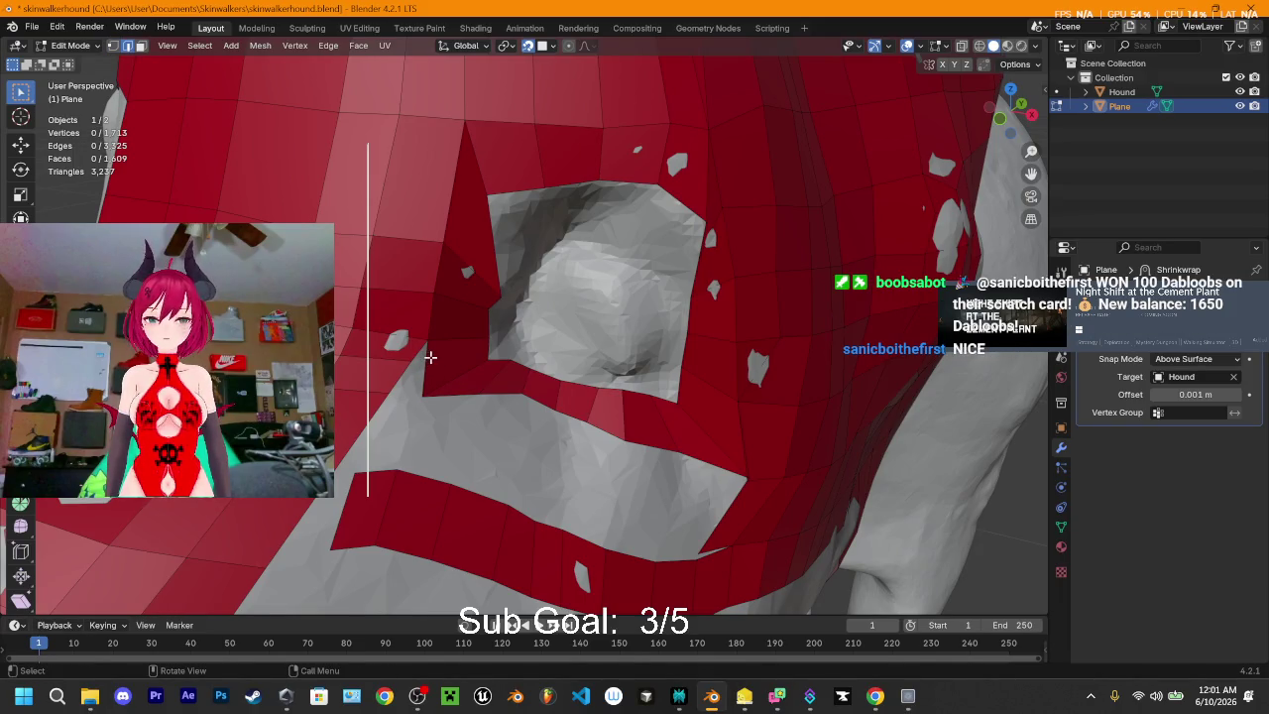
# - Knife-cut from the socket corner to the hole's edge and merge the leftover vertices at center
pyautogui.press('k')
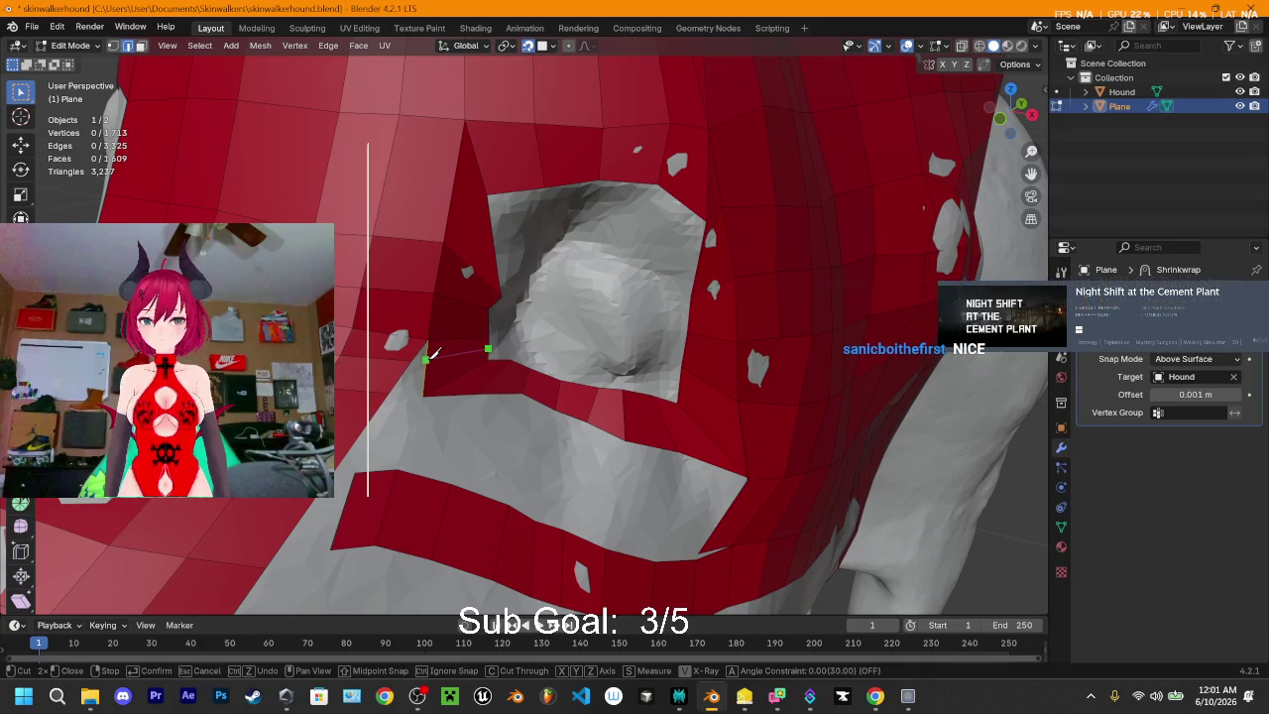
pyautogui.click(426, 358)
pyautogui.press('Return')
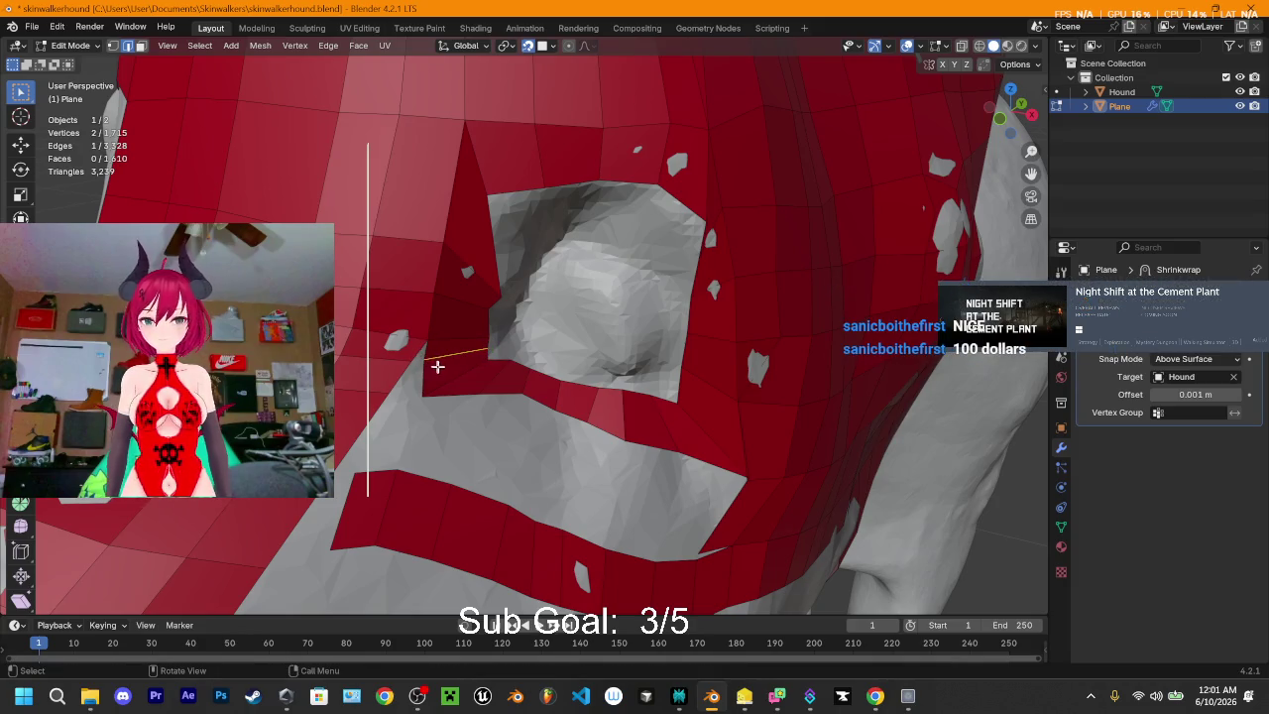
pyautogui.press('m')
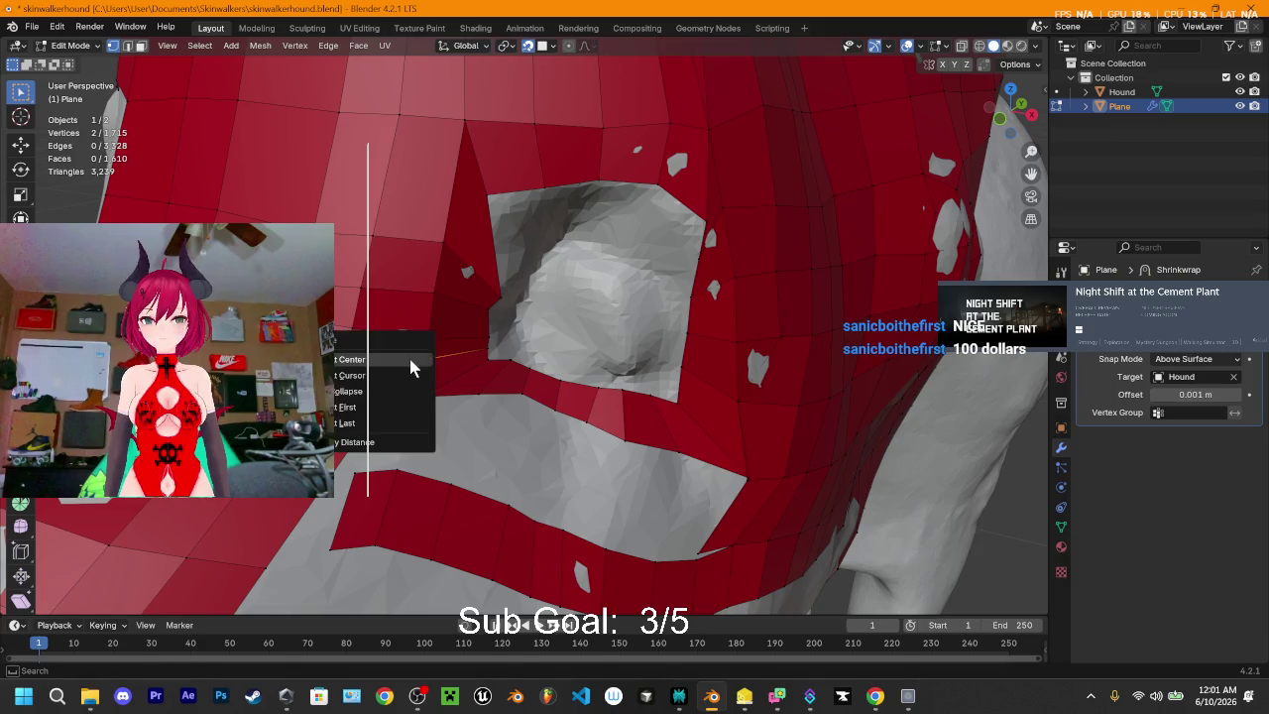
pyautogui.click(409, 357)
pyautogui.click(423, 395)
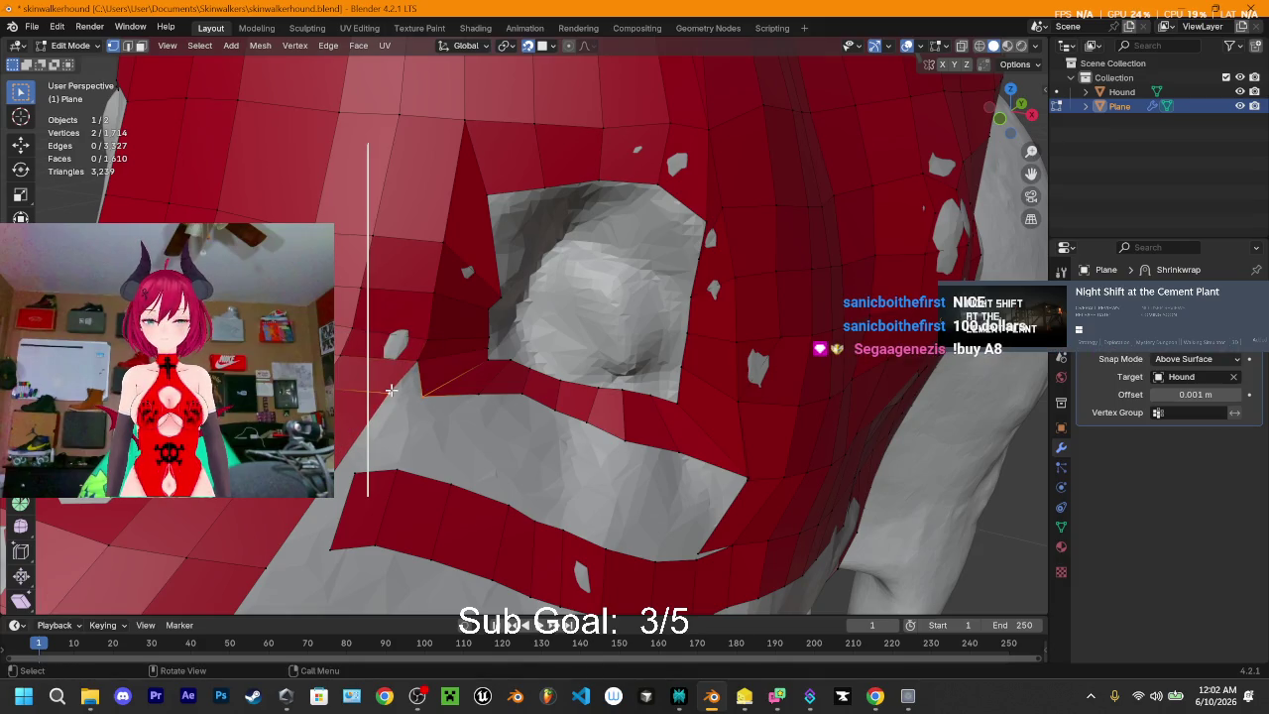
pyautogui.press('m')
pyautogui.click(393, 390)
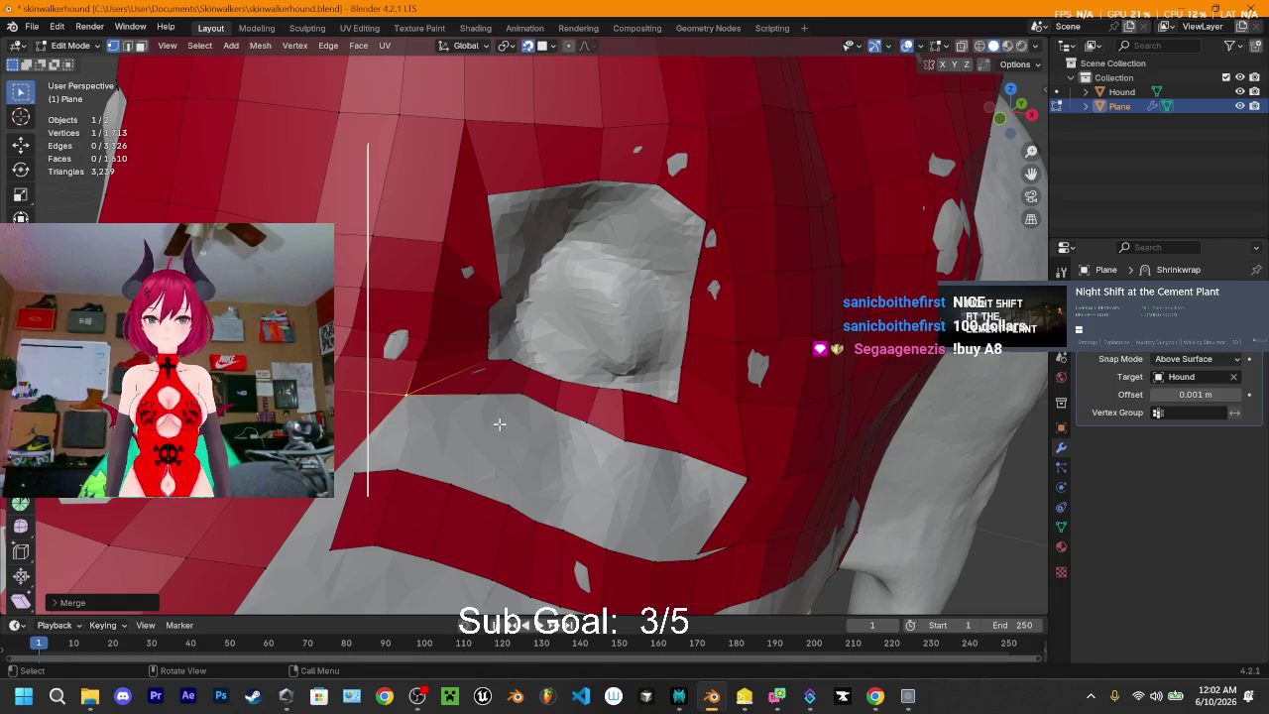
# - Fill the gaps along the socket's lower boundary, merging two stray vertices
pyautogui.moveTo(499, 424)
pyautogui.mouseDown(button='middle')
pyautogui.moveTo(486, 397)
pyautogui.moveTo(498, 416)
pyautogui.moveTo(357, 415)
pyautogui.mouseUp(button='middle')
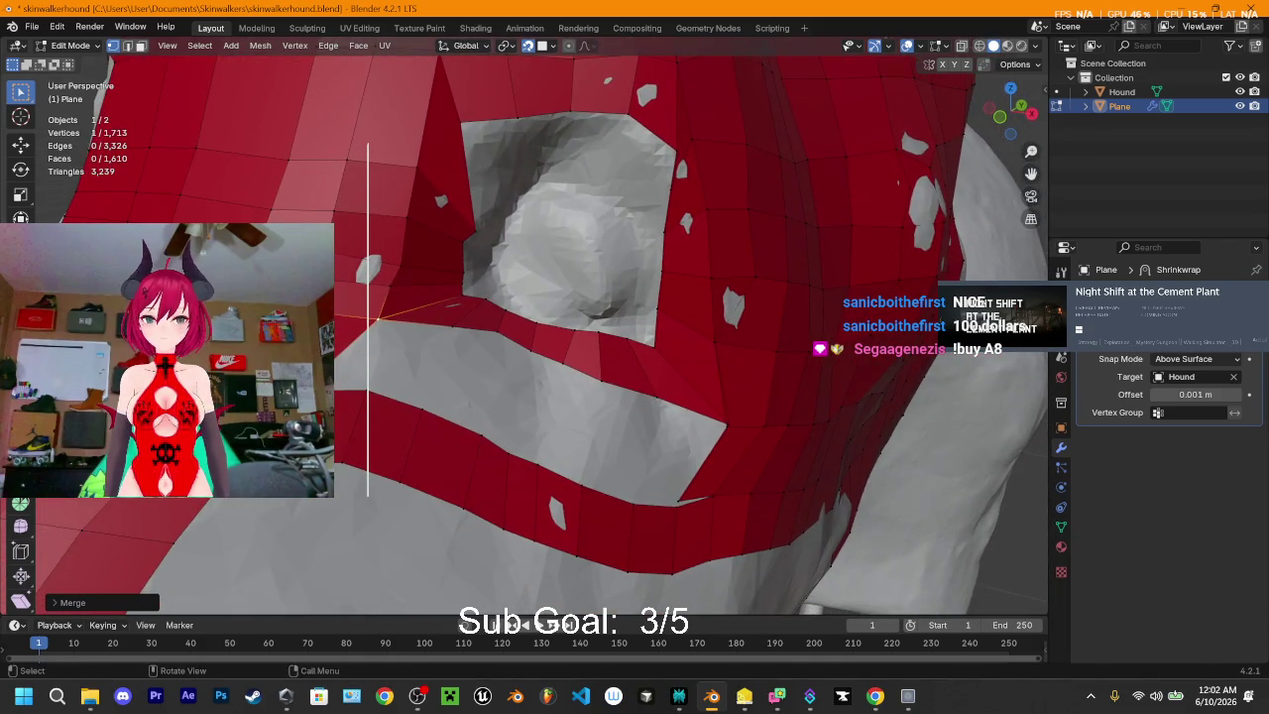
pyautogui.click(328, 416)
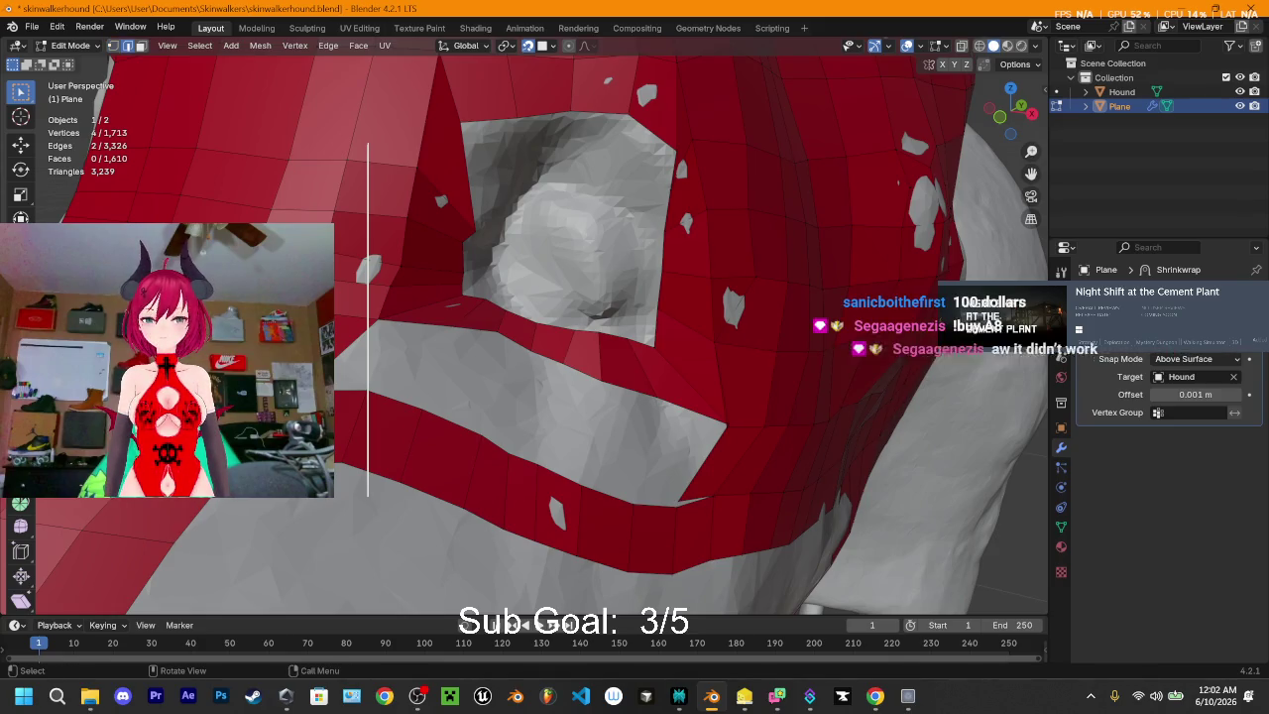
pyautogui.click(677, 489)
pyautogui.press('f')
pyautogui.click(678, 499)
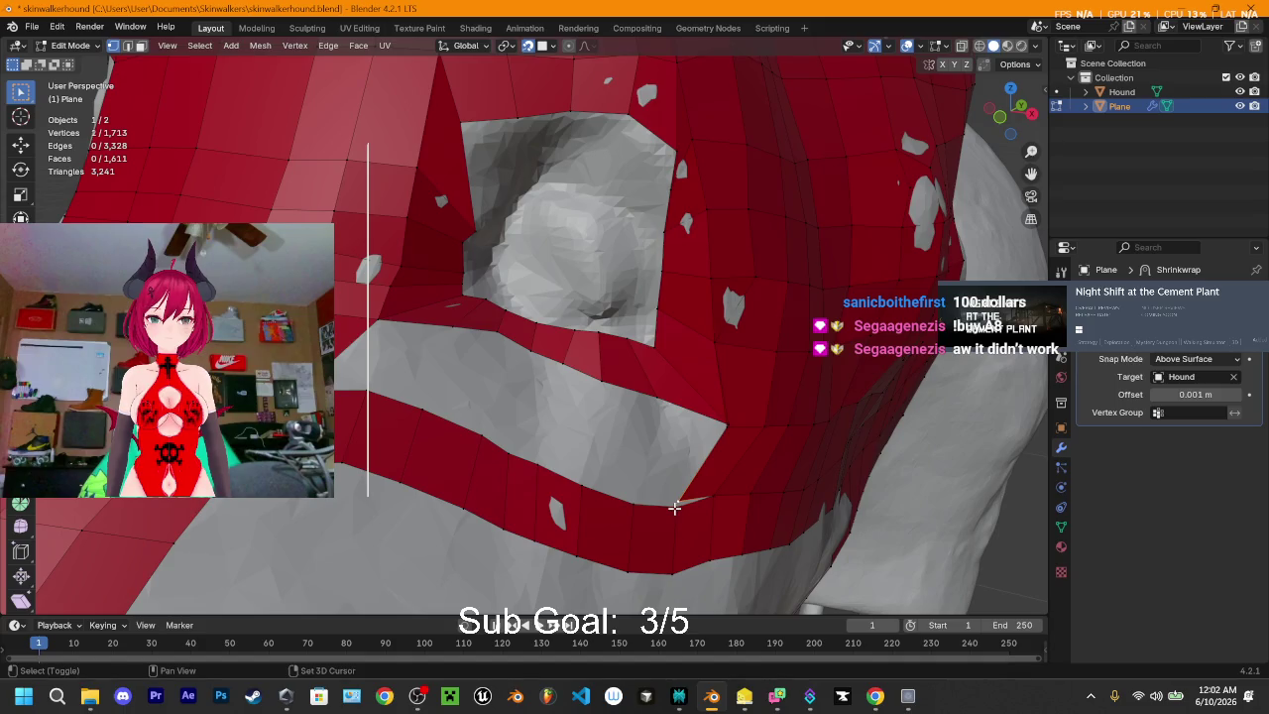
pyautogui.keyDown('shift'); pyautogui.click(675, 506); pyautogui.keyUp('shift')
pyautogui.press('m')
pyautogui.click(640, 506)
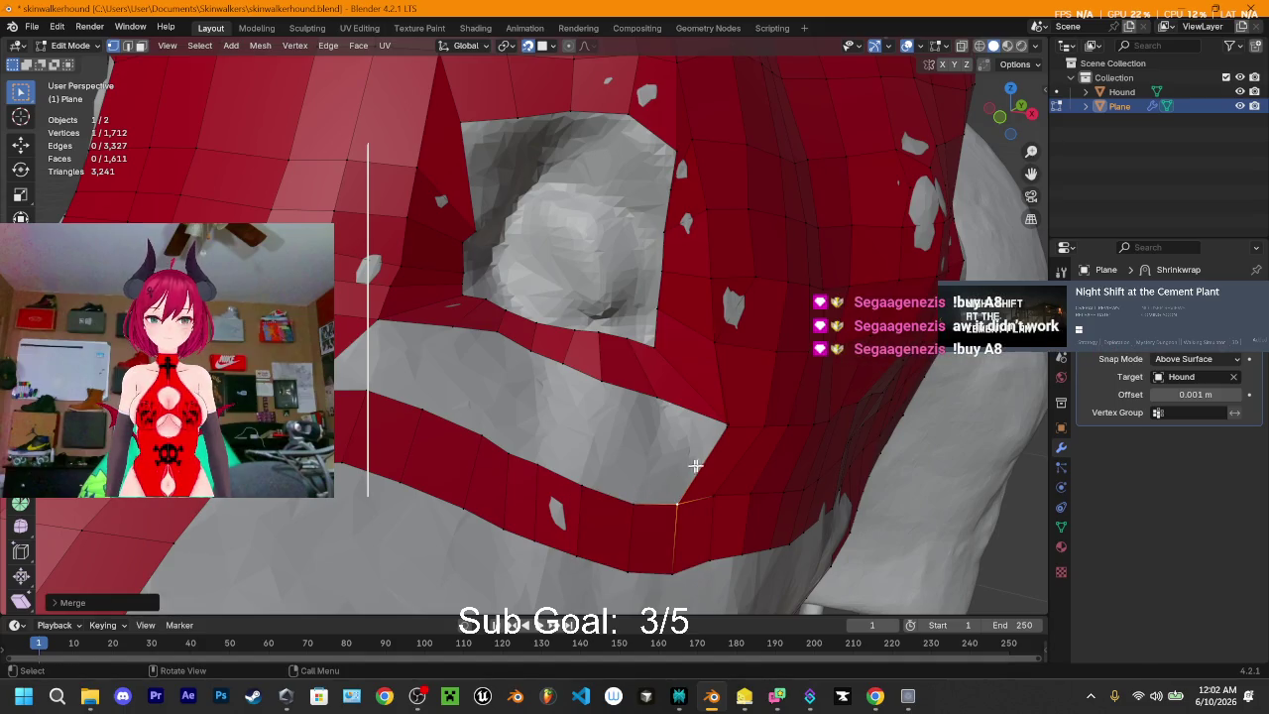
pyautogui.press('f')
pyautogui.press('f')
pyautogui.press('f')
pyautogui.press('f')
pyautogui.press('f')
pyautogui.press('f')
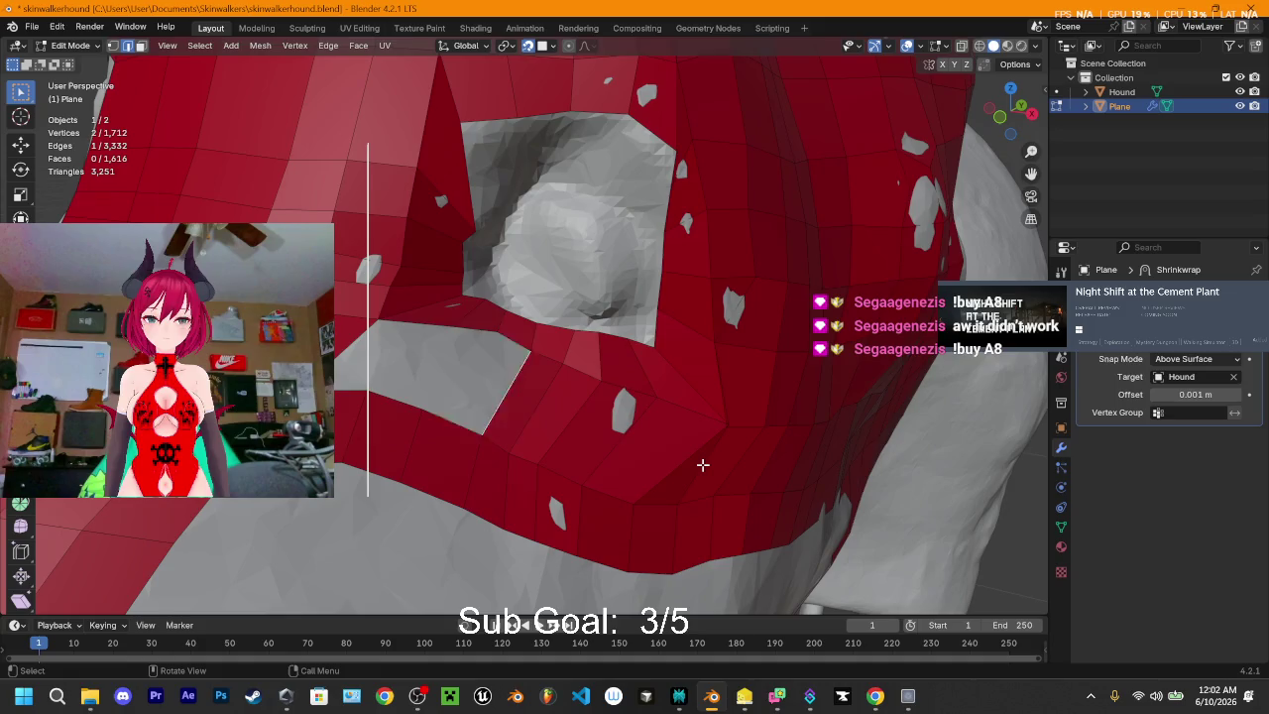
pyautogui.press('f')
pyautogui.press('f')
pyautogui.press('f')
# - Extrude the socket opening's top edge into the hole
pyautogui.moveTo(701, 464)
pyautogui.mouseDown(button='middle')
pyautogui.moveTo(443, 390)
pyautogui.moveTo(474, 315)
pyautogui.mouseUp(button='middle')
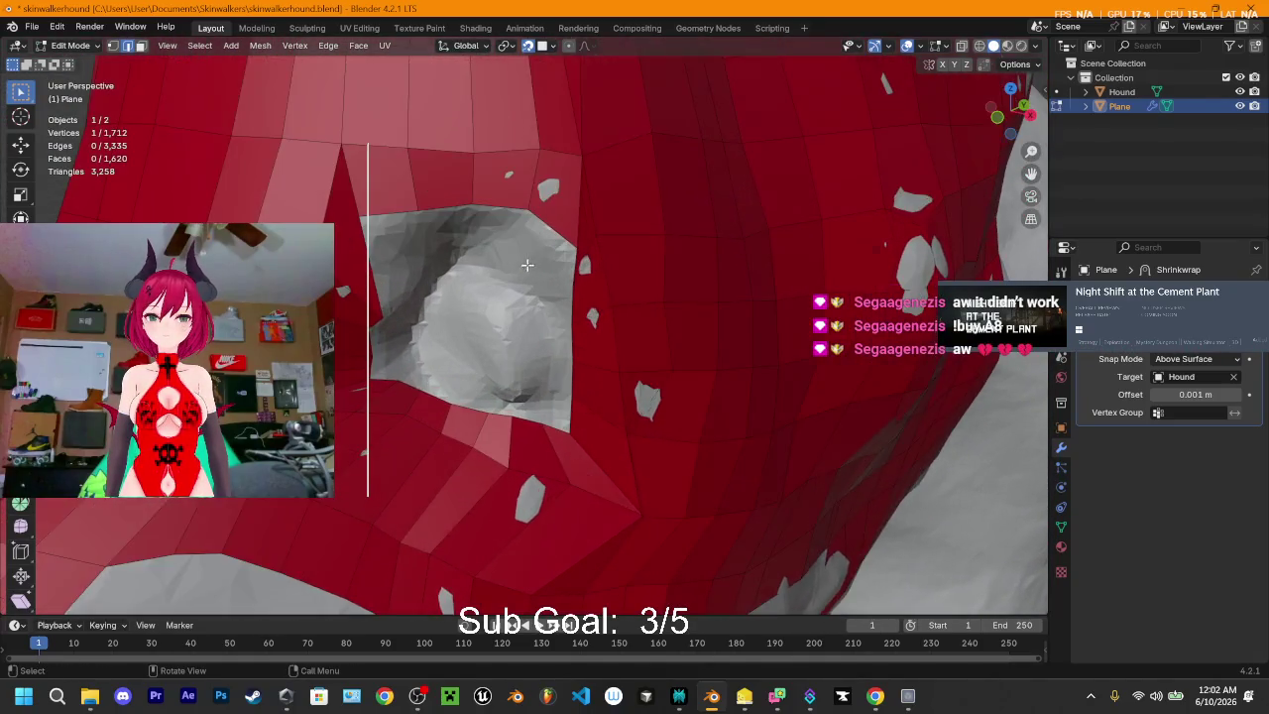
pyautogui.moveTo(474, 315)
pyautogui.mouseDown(button='middle')
pyautogui.moveTo(574, 251)
pyautogui.moveTo(565, 226)
pyautogui.mouseUp(button='middle')
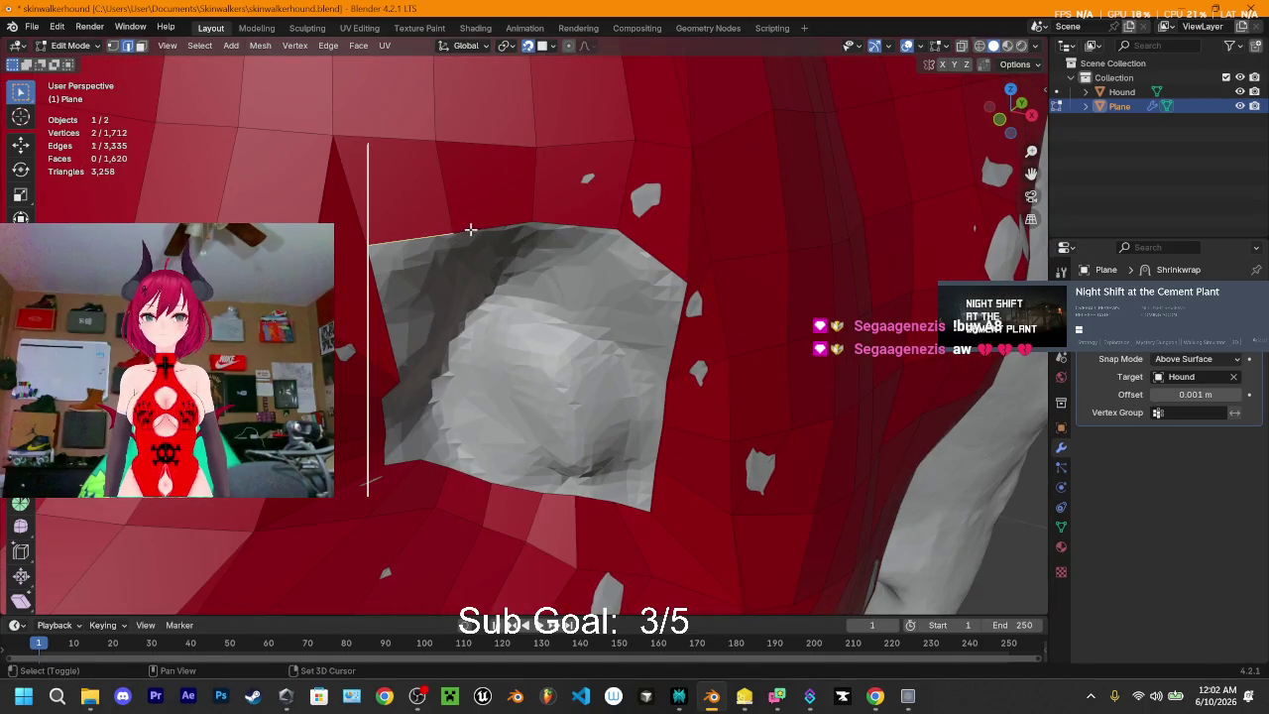
pyautogui.keyDown('ctrl'); pyautogui.click(565, 226); pyautogui.keyUp('ctrl')
pyautogui.moveTo(565, 226); pyautogui.dragTo(574, 245, button='middle')
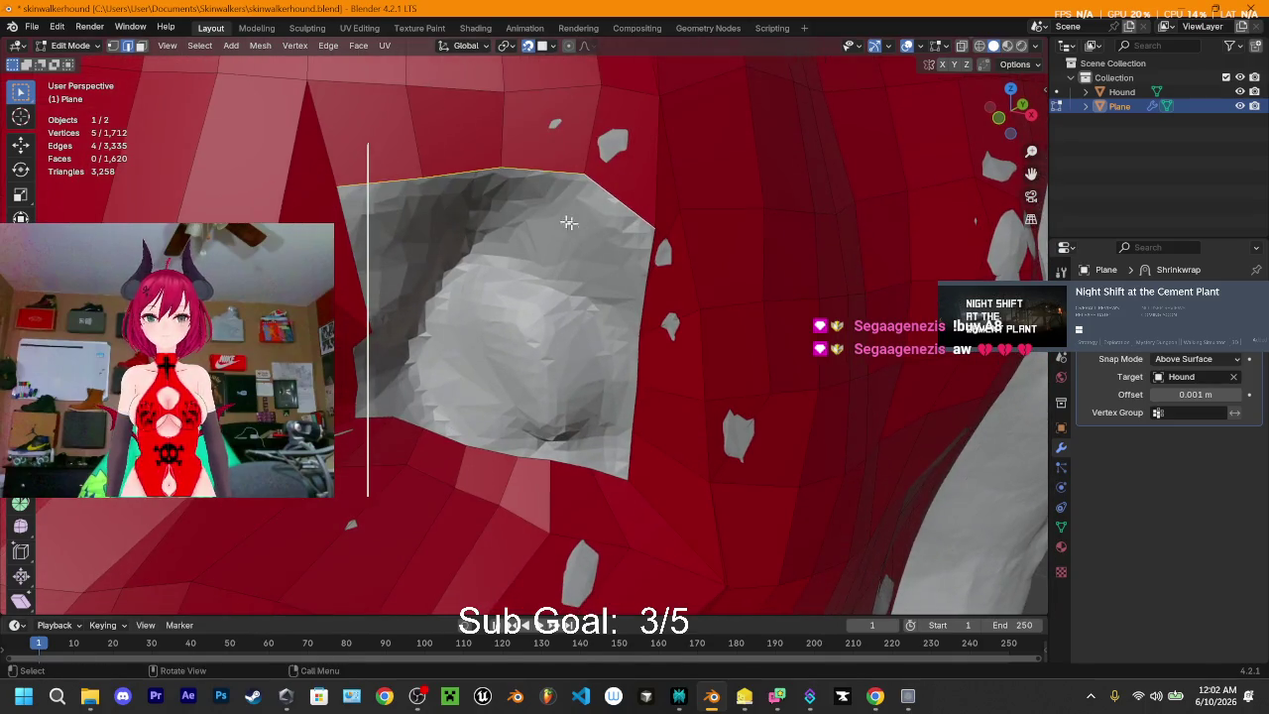
pyautogui.press('e')
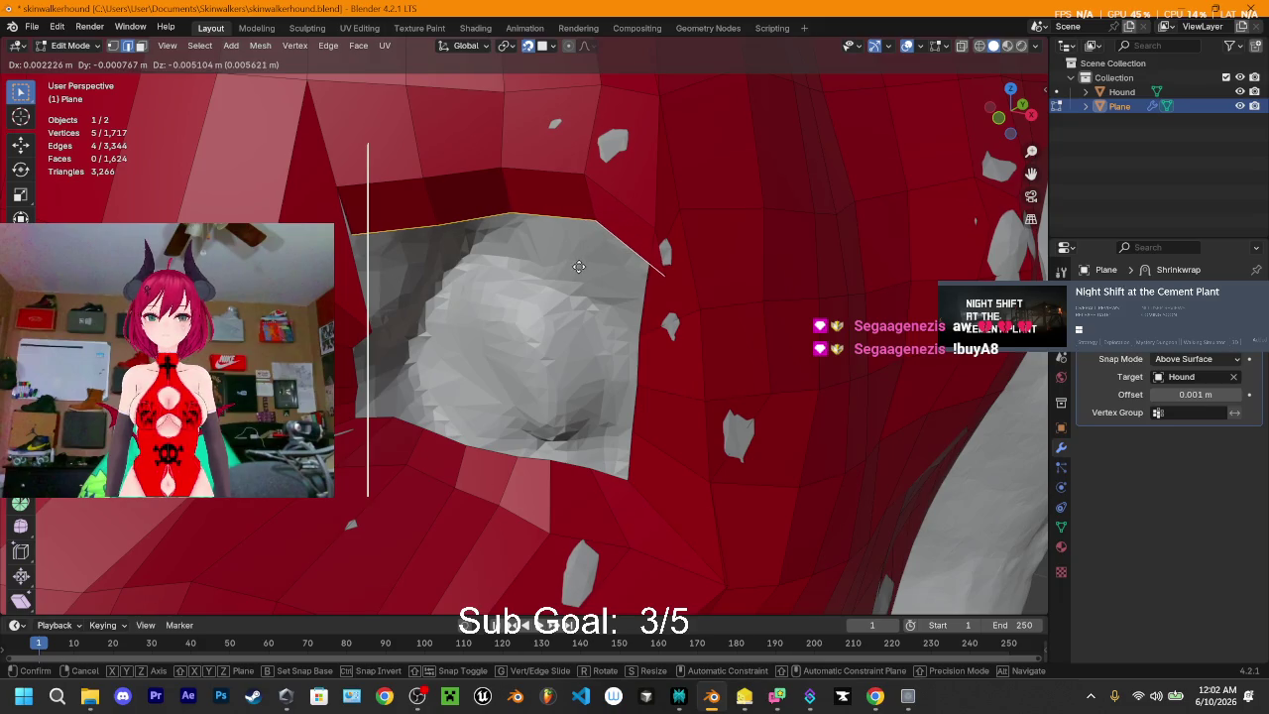
pyautogui.scroll(-3, 579, 267)
pyautogui.click(579, 267)
pyautogui.moveTo(579, 267)
pyautogui.mouseDown(button='middle')
pyautogui.moveTo(636, 250)
pyautogui.moveTo(486, 242)
pyautogui.moveTo(643, 252)
pyautogui.moveTo(439, 258)
pyautogui.moveTo(426, 200)
pyautogui.moveTo(579, 286)
pyautogui.moveTo(572, 267)
pyautogui.moveTo(501, 252)
pyautogui.moveTo(474, 235)
pyautogui.moveTo(624, 288)
pyautogui.moveTo(536, 264)
pyautogui.moveTo(453, 264)
pyautogui.moveTo(546, 290)
pyautogui.moveTo(575, 320)
pyautogui.moveTo(663, 291)
pyautogui.moveTo(524, 249)
pyautogui.moveTo(620, 218)
pyautogui.moveTo(469, 179)
pyautogui.moveTo(485, 268)
pyautogui.moveTo(409, 267)
pyautogui.moveTo(523, 289)
pyautogui.mouseUp(button='middle')
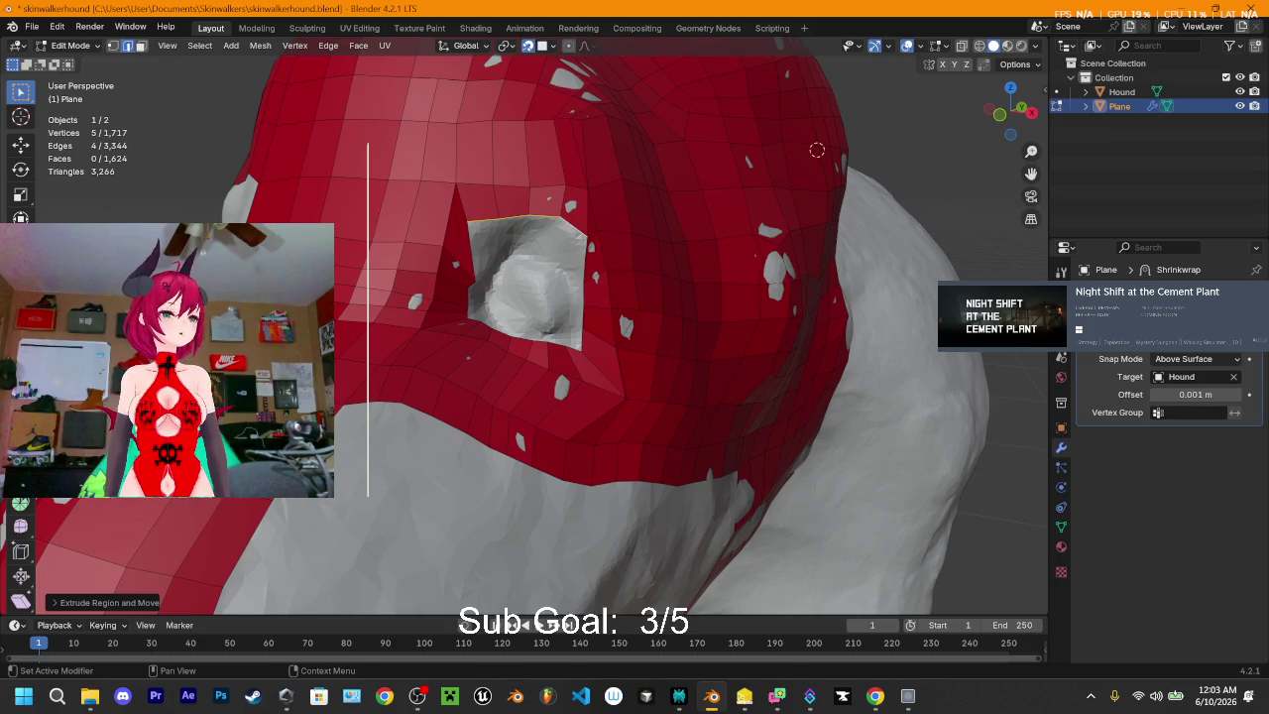
pyautogui.moveTo(679, 696)
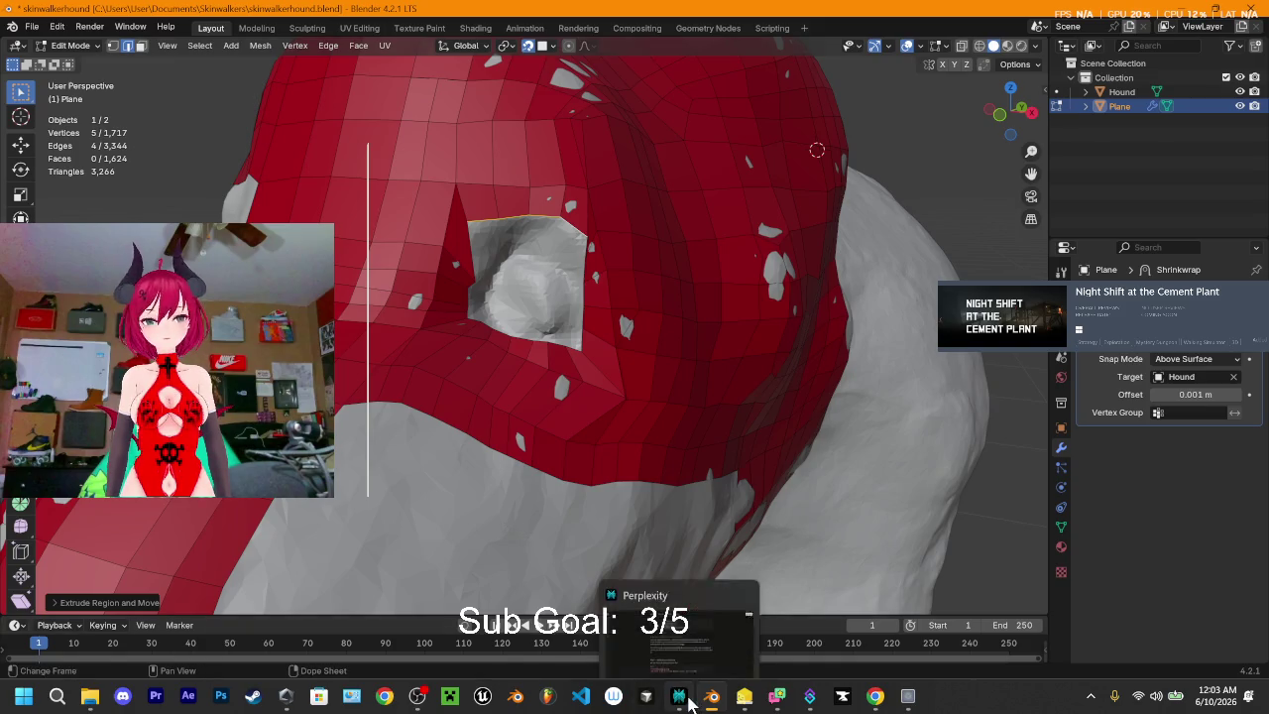
# - In Streamer.bot, give the !buy A8 Scratch Card command cooldowns of 30 global and 90 user, then return to Blender
pyautogui.click(809, 696)
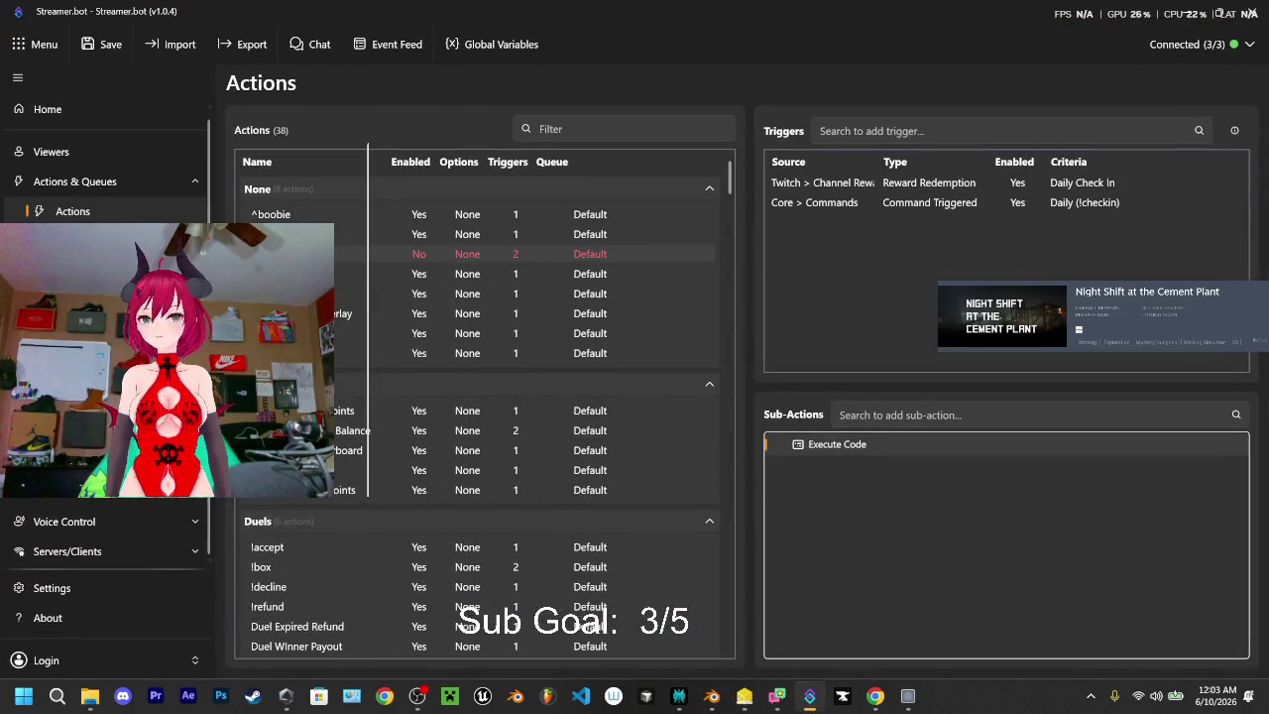
pyautogui.click(60, 241)
pyautogui.scroll(-5, 297, 369)
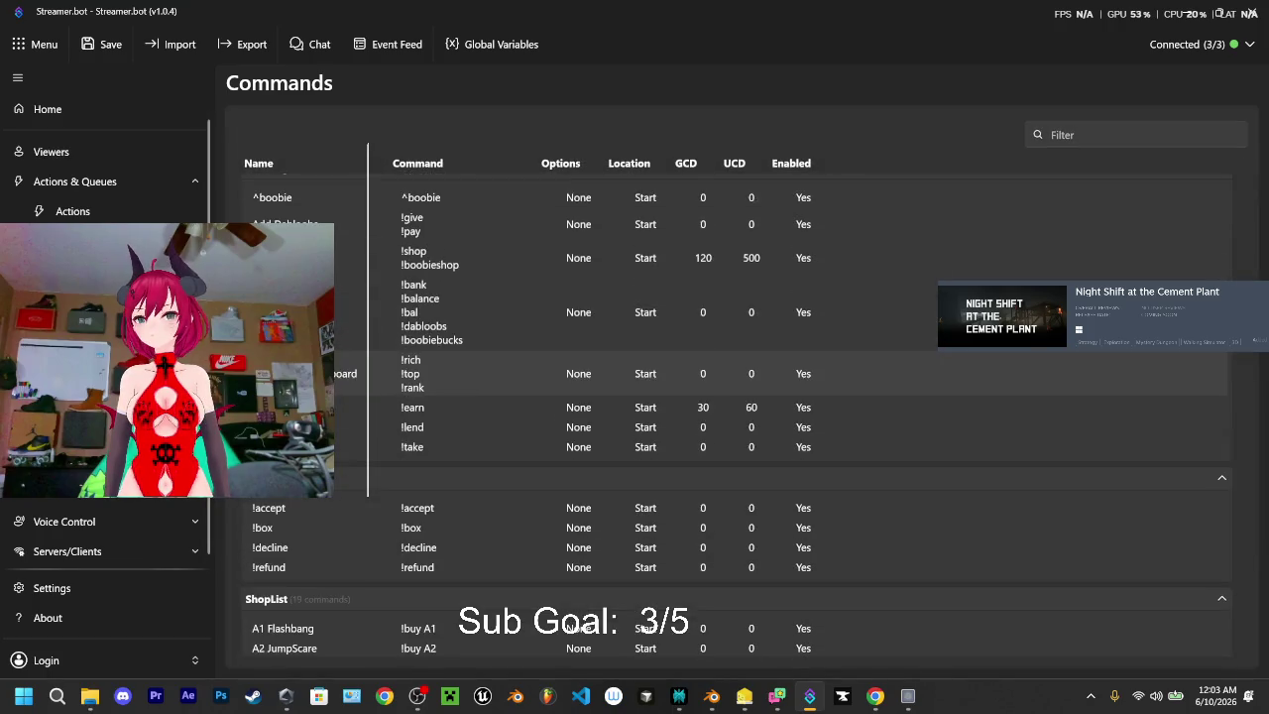
pyautogui.scroll(-5, 298, 369)
pyautogui.scroll(-3, 634, 369)
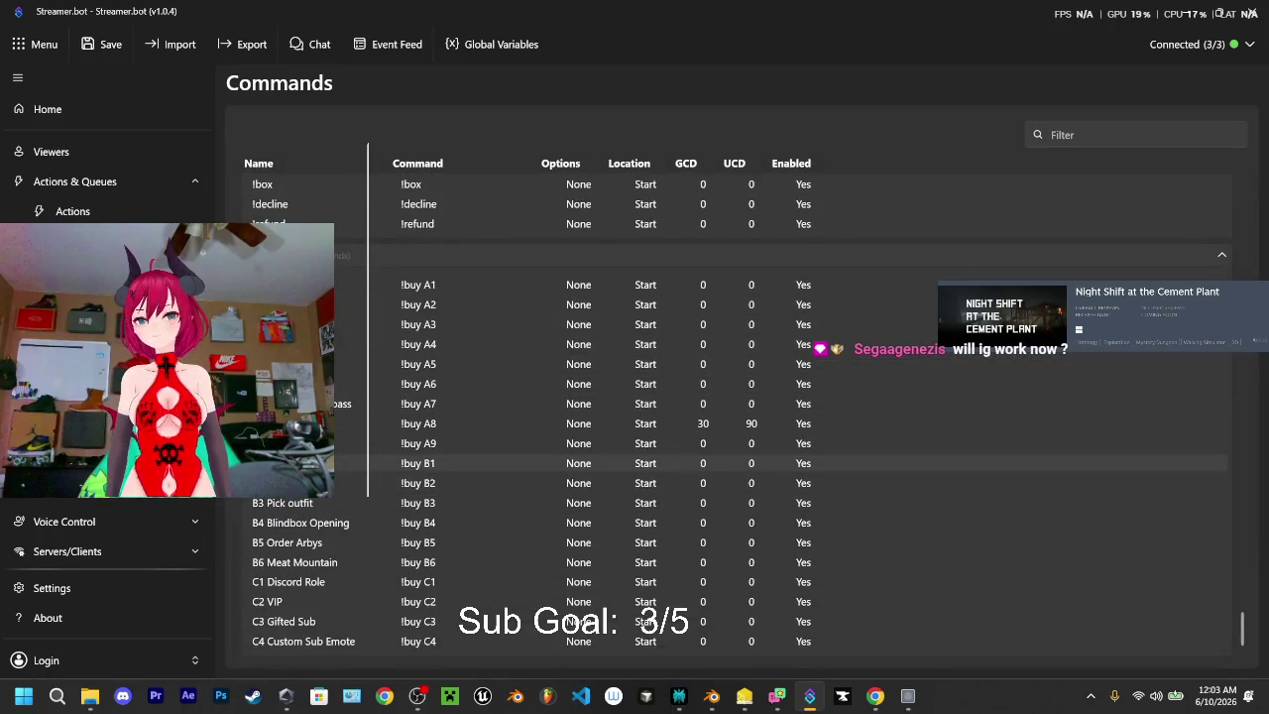
pyautogui.doubleClick(297, 424)
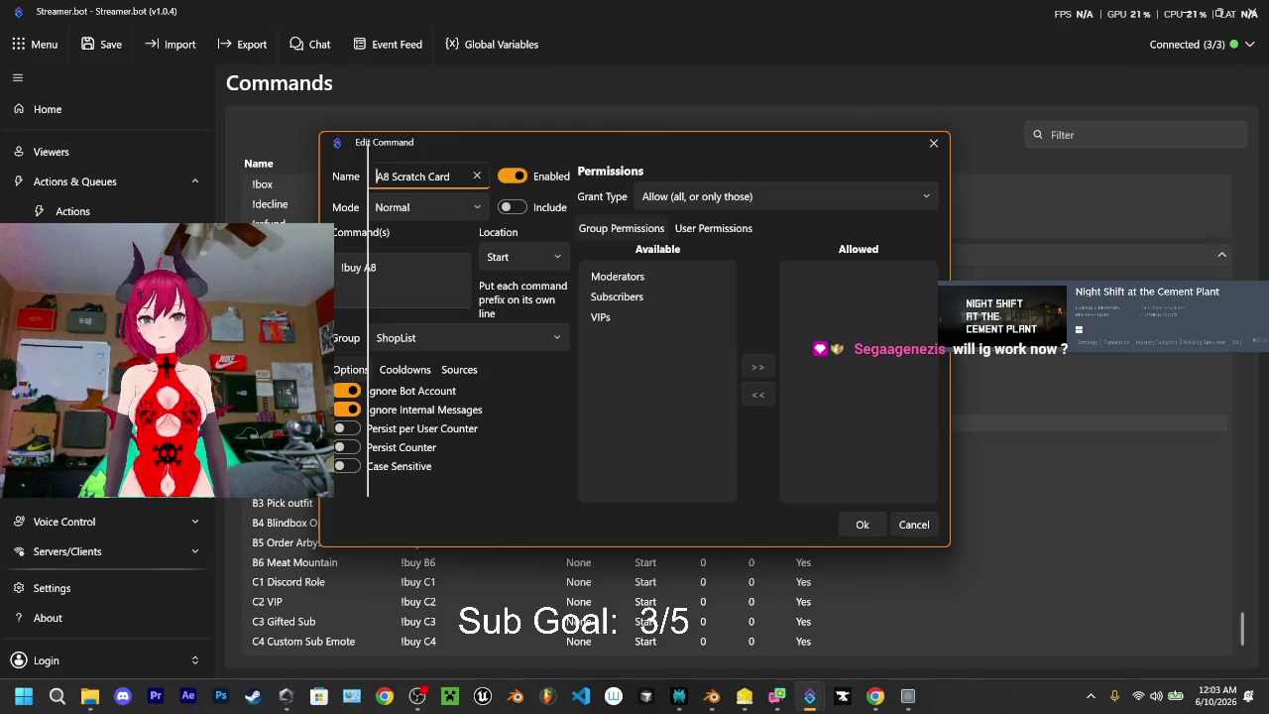
pyautogui.click(406, 369)
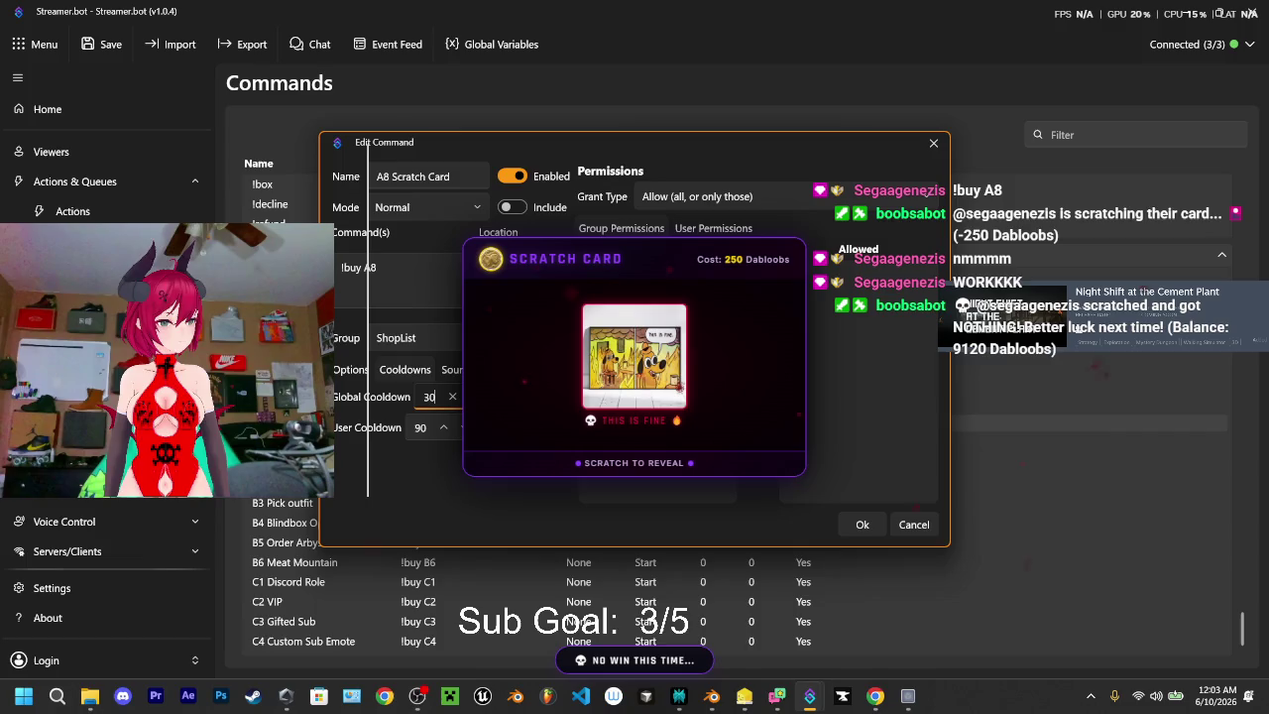
pyautogui.click(918, 525)
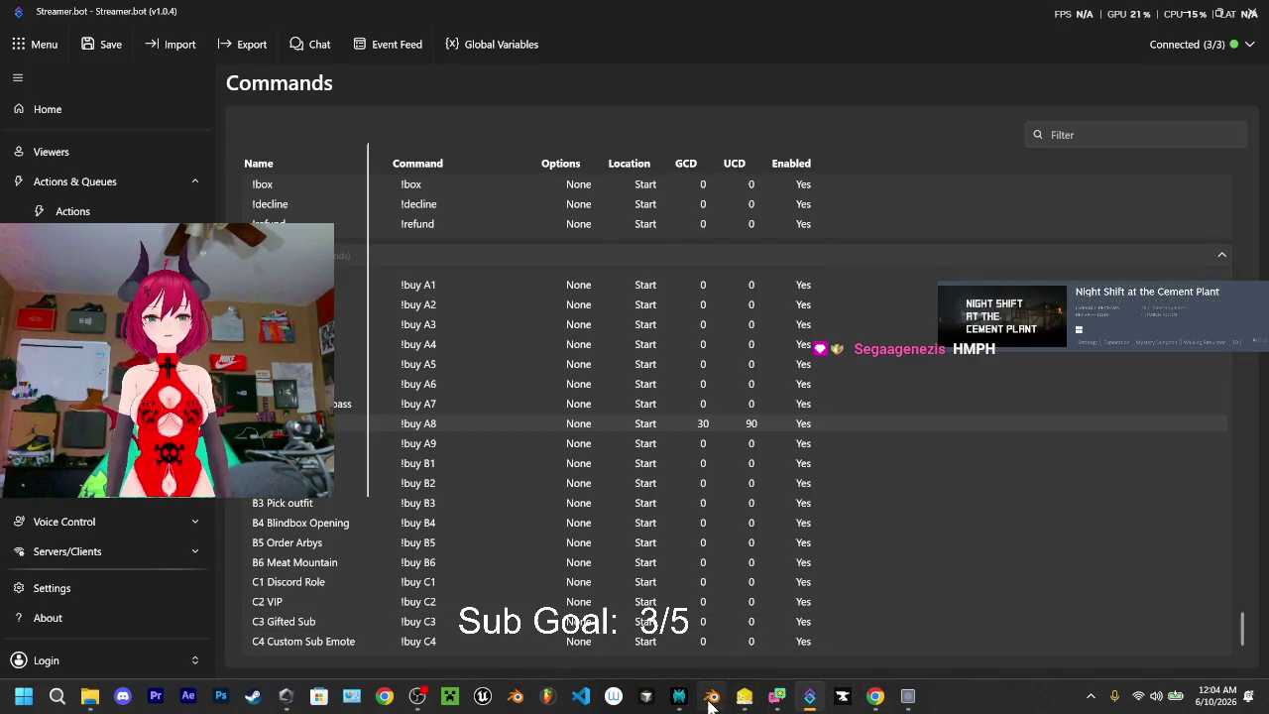
pyautogui.click(712, 696)
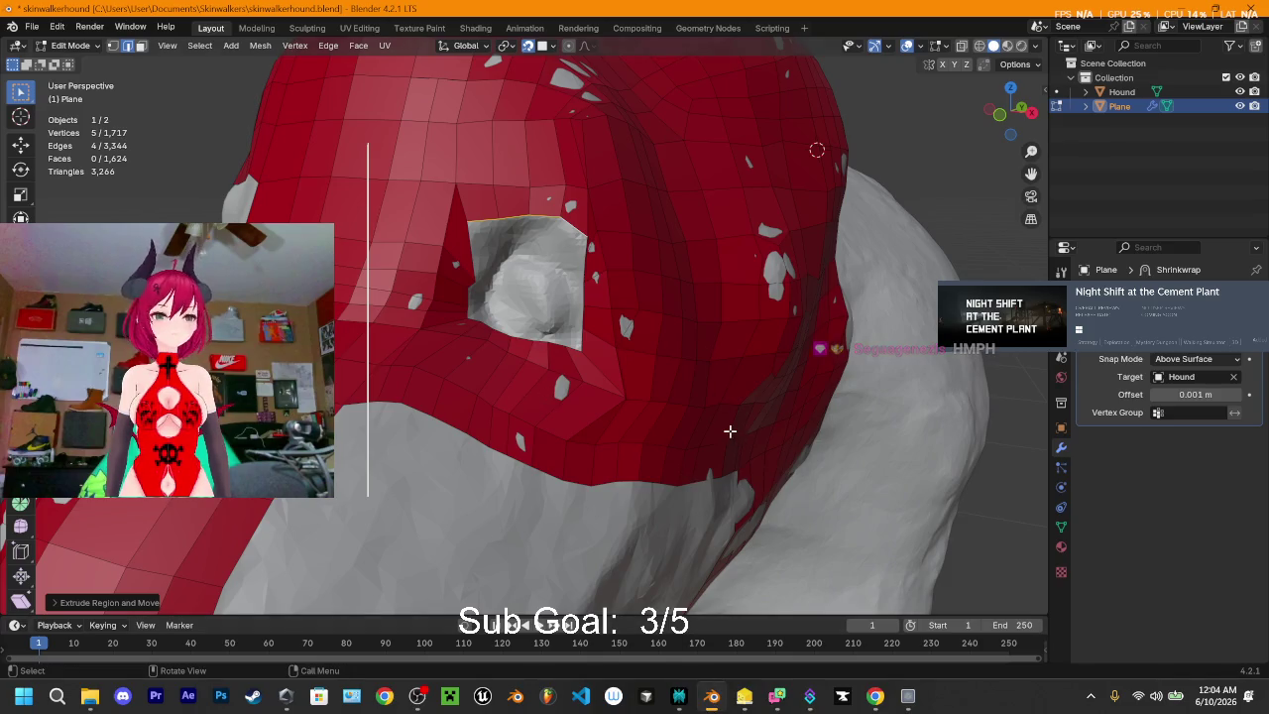